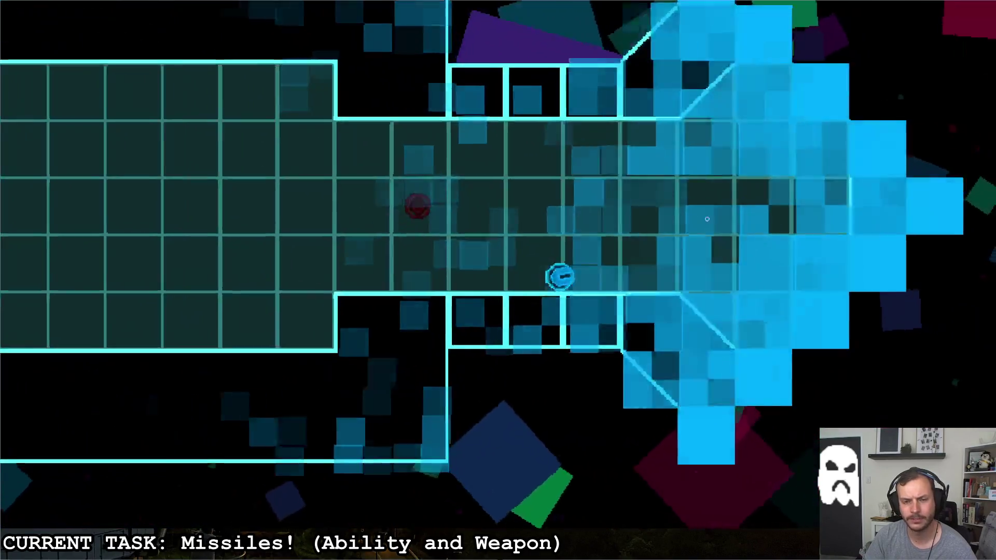
Fire homing missiles at the red enemy while steering past it, then pause and quit to the editor
{"action": "left_click", "coordinate": [437, 188]}
{"action": "key", "text": "d"}
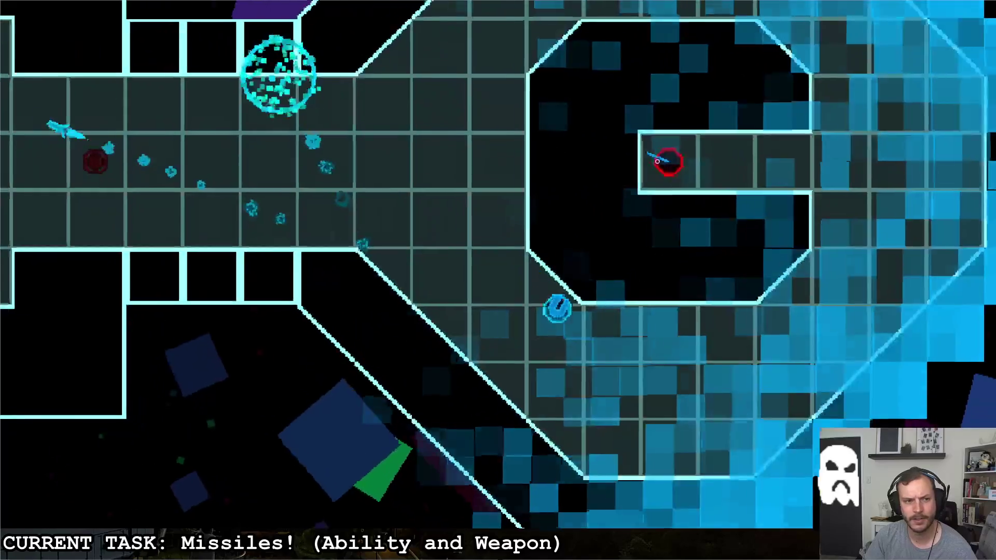
{"action": "key", "text": "w"}
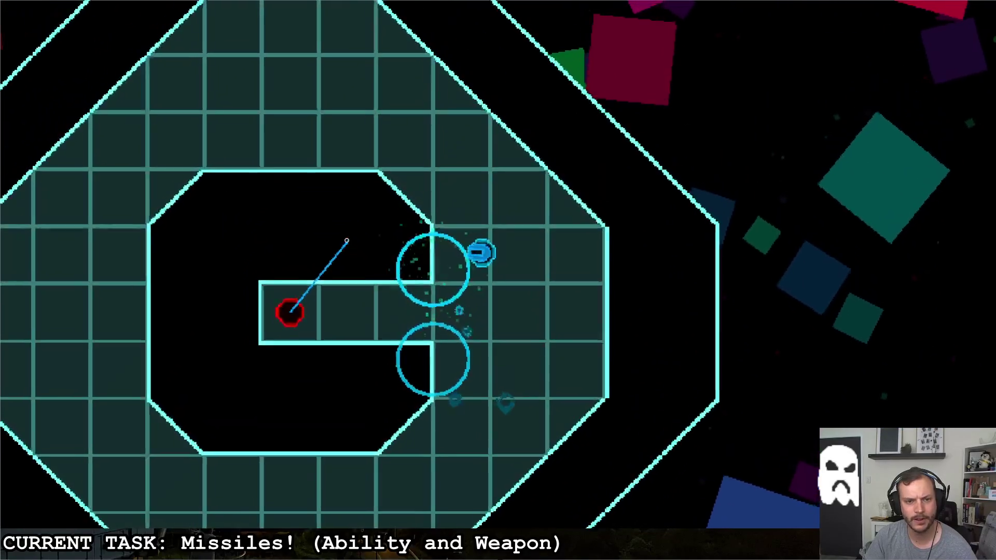
{"action": "key", "text": "s"}
{"action": "left_click", "coordinate": [334, 239]}
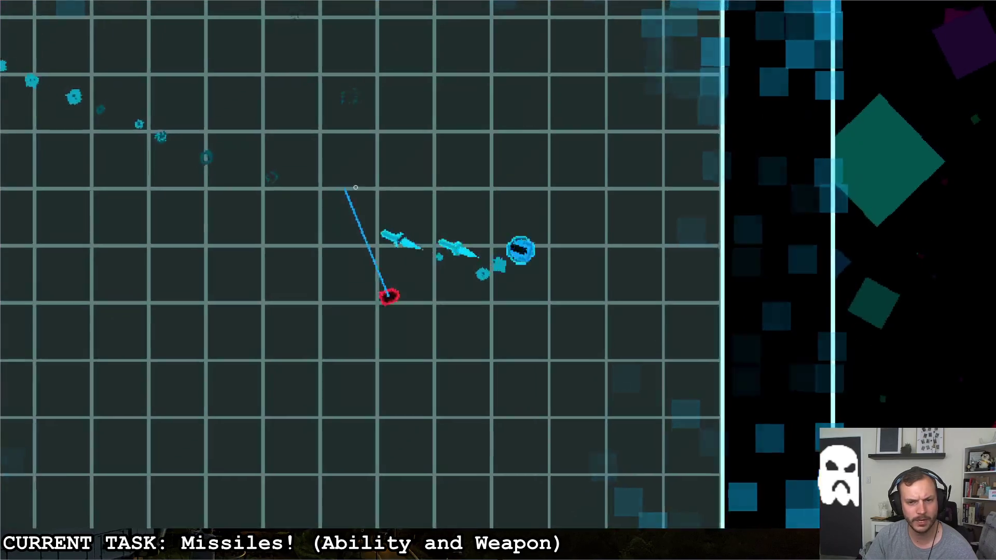
{"action": "left_click", "coordinate": [355, 188]}
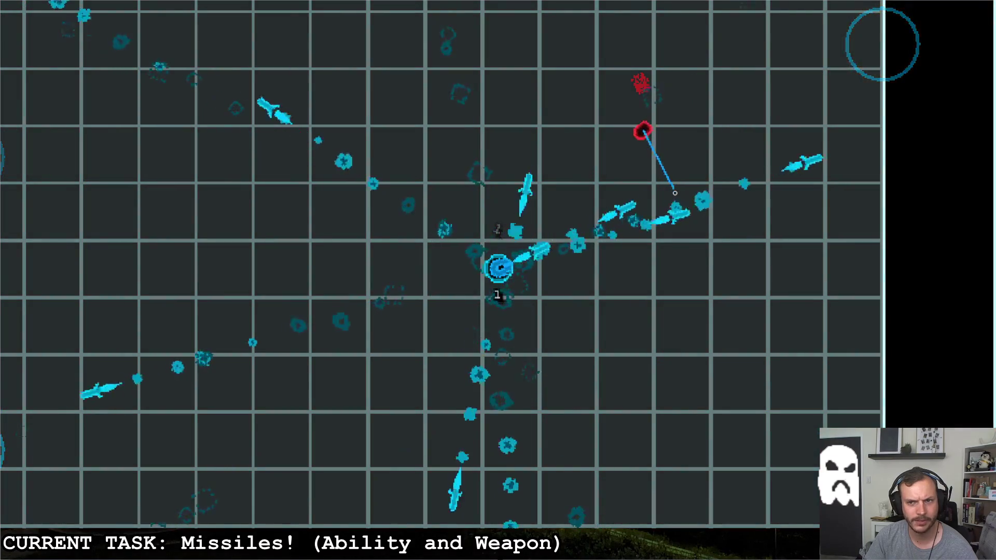
{"action": "key", "text": "Escape"}
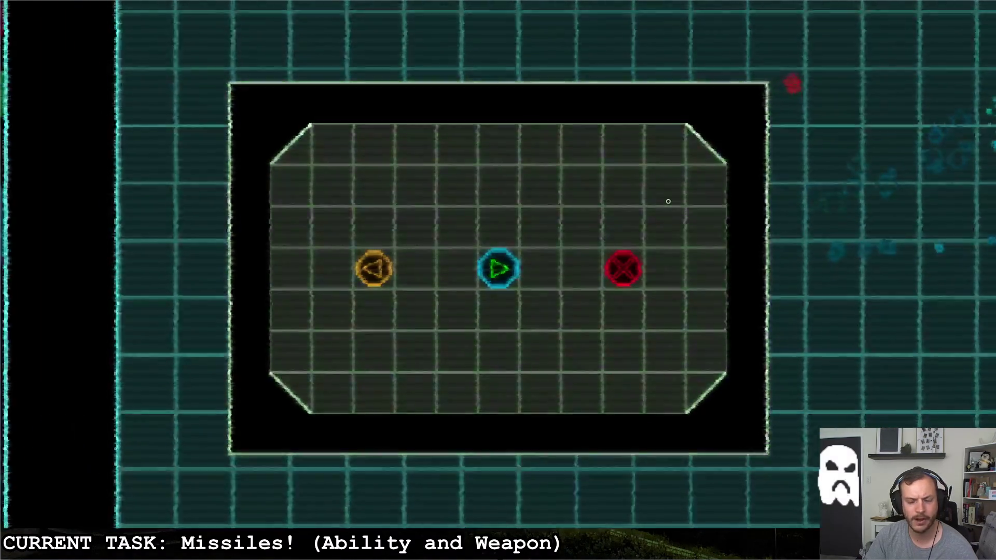
{"action": "left_click", "coordinate": [622, 268]}
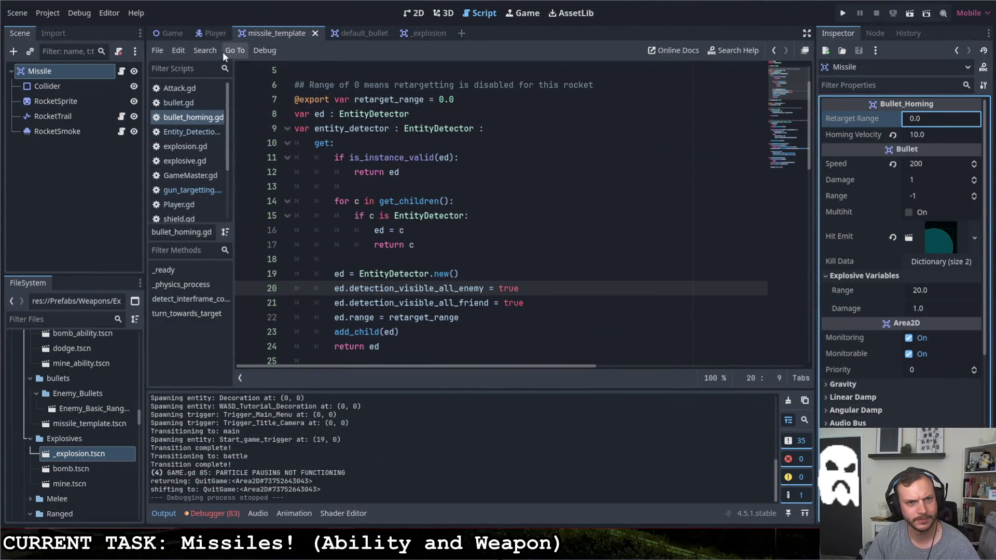
Review the Player's Targetting_Weapon script gun_targetting.gd, then open the Targetting_Weapon_Template scene
{"action": "left_click", "coordinate": [211, 34]}
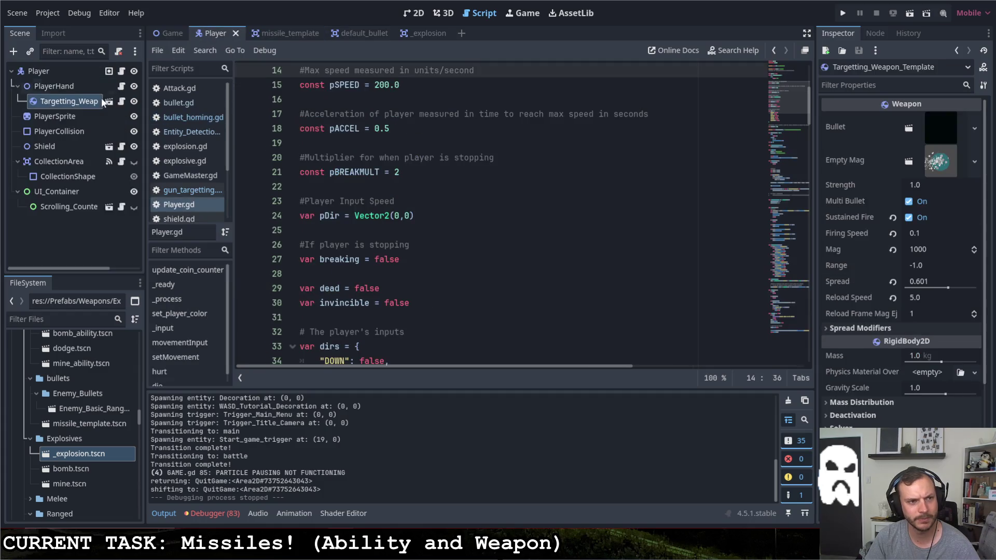
{"action": "left_click", "coordinate": [121, 101]}
{"action": "scroll", "coordinate": [408, 245], "scroll_direction": "down", "scroll_amount": 1}
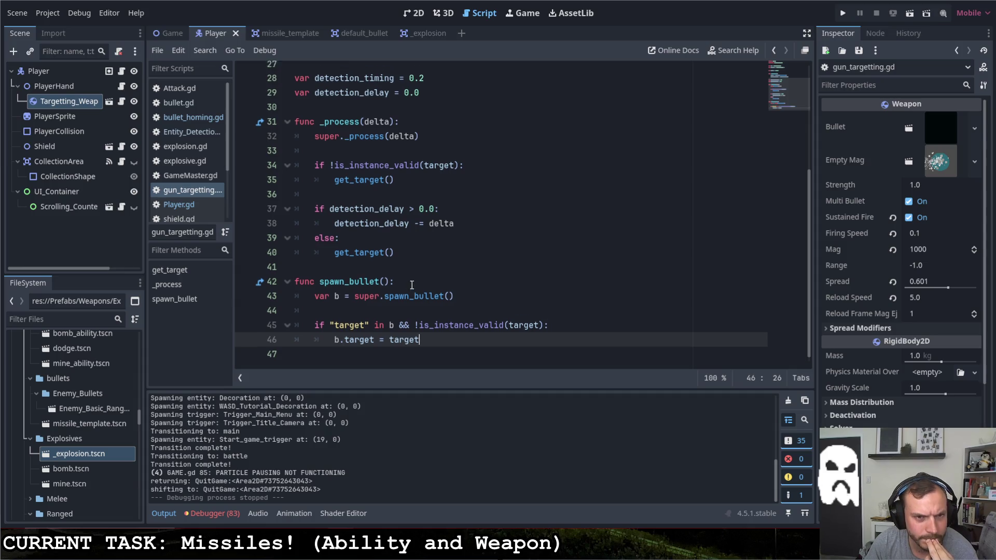
{"action": "scroll", "coordinate": [408, 286], "scroll_direction": "up", "scroll_amount": 4}
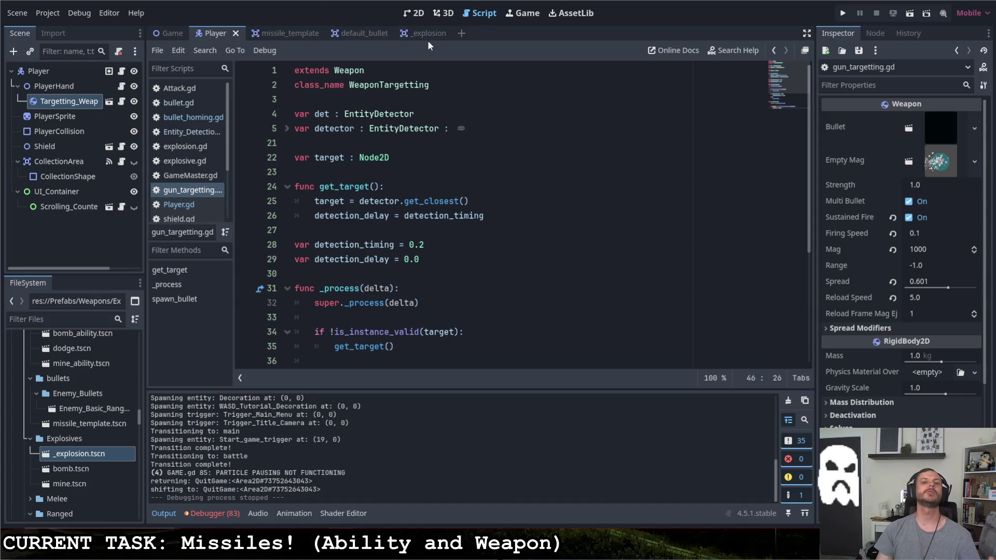
{"action": "mouse_move", "coordinate": [428, 35]}
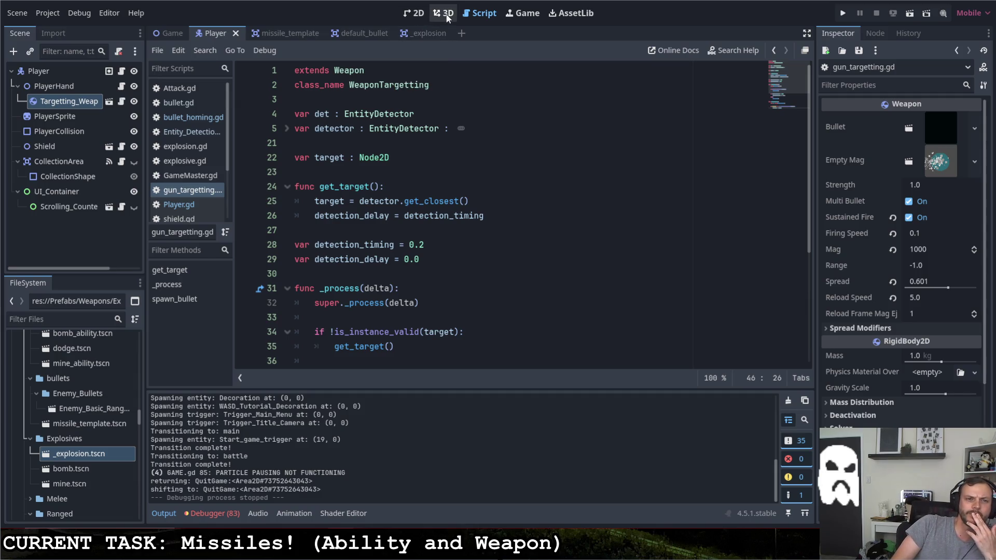
{"action": "left_click", "coordinate": [121, 102]}
Expand the detector getter on line 5 of gun_targetting.gd and place the caret below the target variable
{"action": "left_click", "coordinate": [119, 71]}
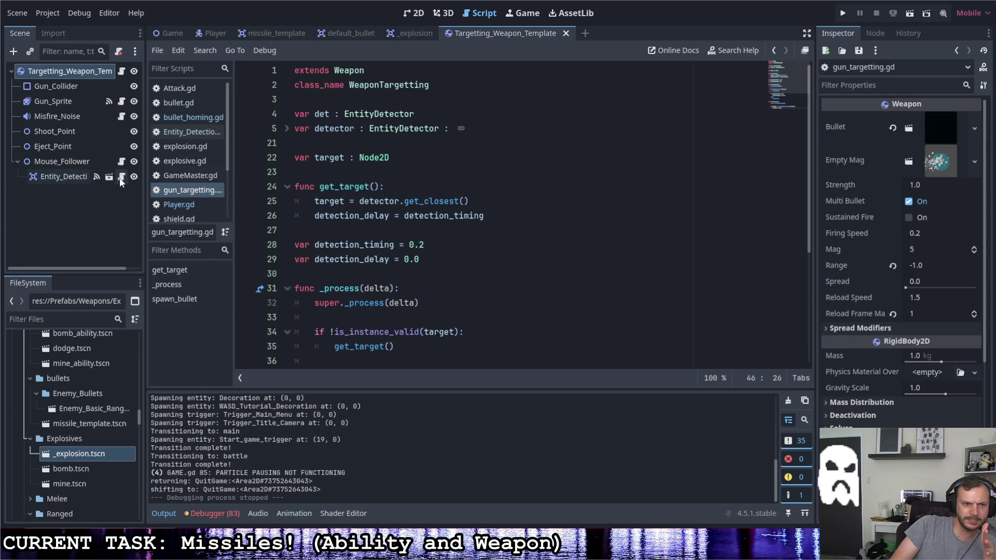
{"action": "scroll", "coordinate": [409, 163], "scroll_direction": "down", "scroll_amount": 4}
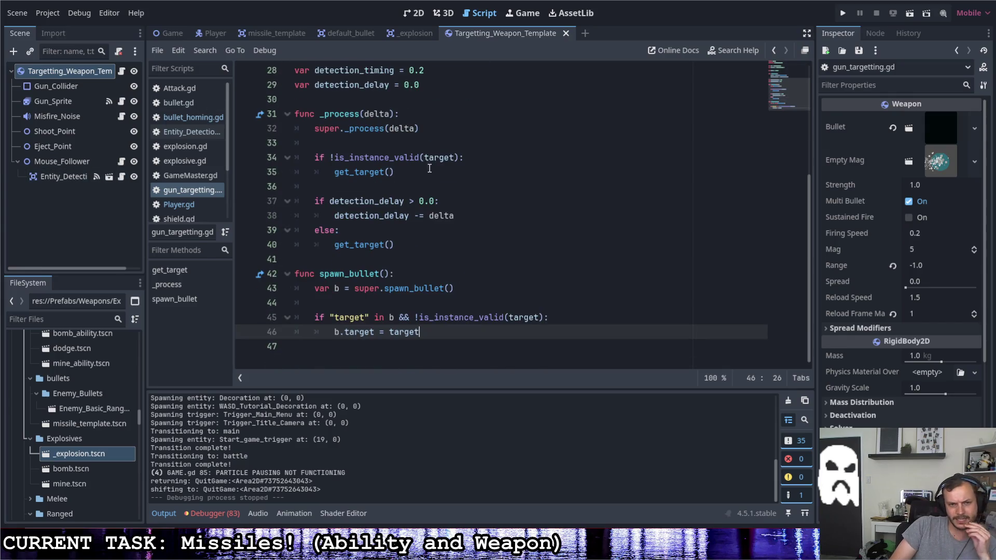
{"action": "scroll", "coordinate": [430, 169], "scroll_direction": "up", "scroll_amount": 4}
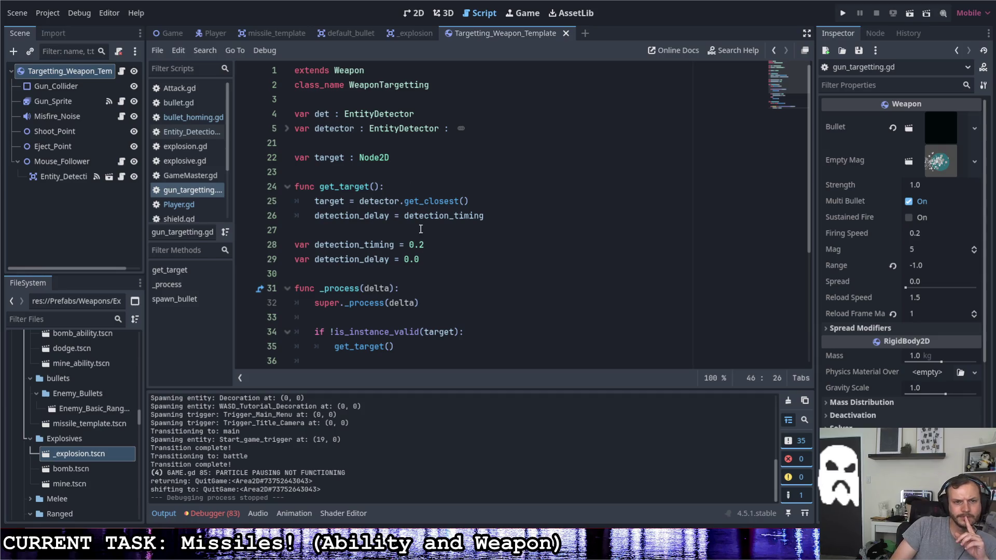
{"action": "left_click", "coordinate": [289, 128]}
{"action": "left_click", "coordinate": [384, 142]}
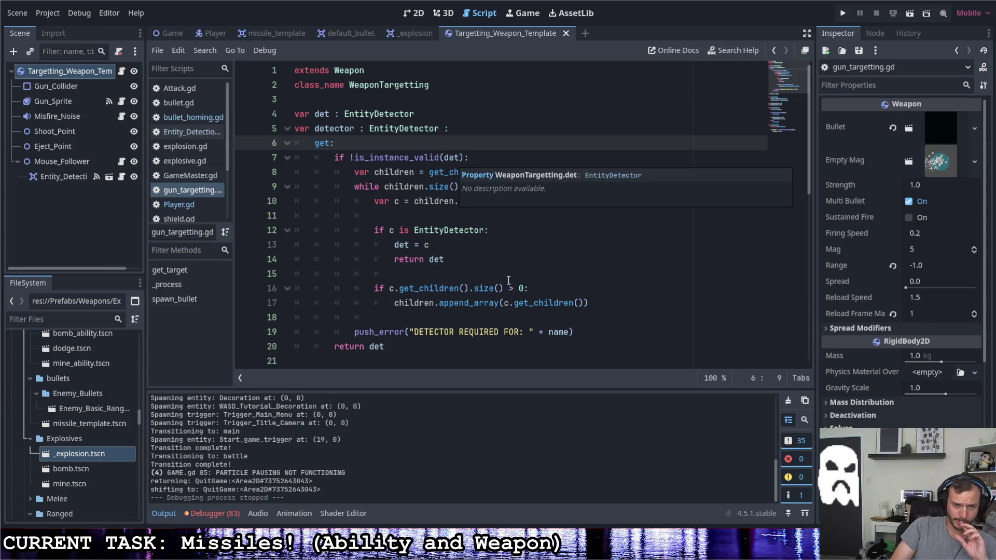
{"action": "scroll", "coordinate": [508, 280], "scroll_direction": "down", "scroll_amount": 2}
{"action": "scroll", "coordinate": [508, 275], "scroll_direction": "down", "scroll_amount": 2}
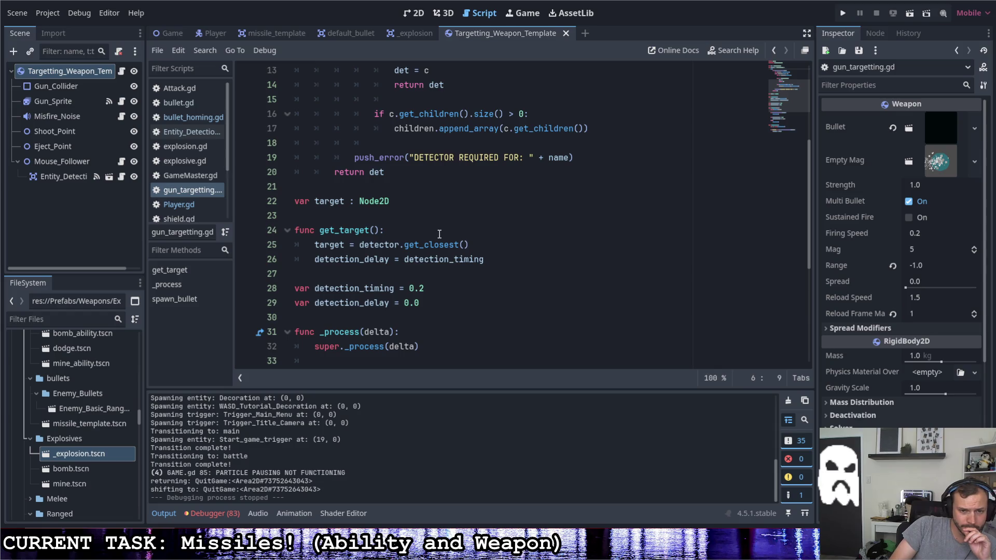
{"action": "scroll", "coordinate": [467, 241], "scroll_direction": "down", "scroll_amount": 5}
{"action": "scroll", "coordinate": [467, 240], "scroll_direction": "up", "scroll_amount": 5}
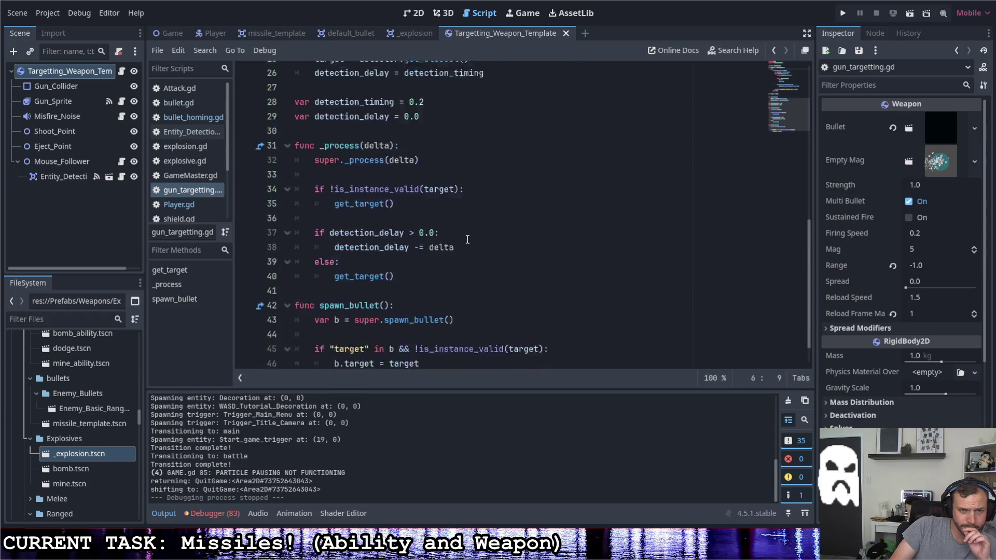
{"action": "left_click", "coordinate": [390, 217]}
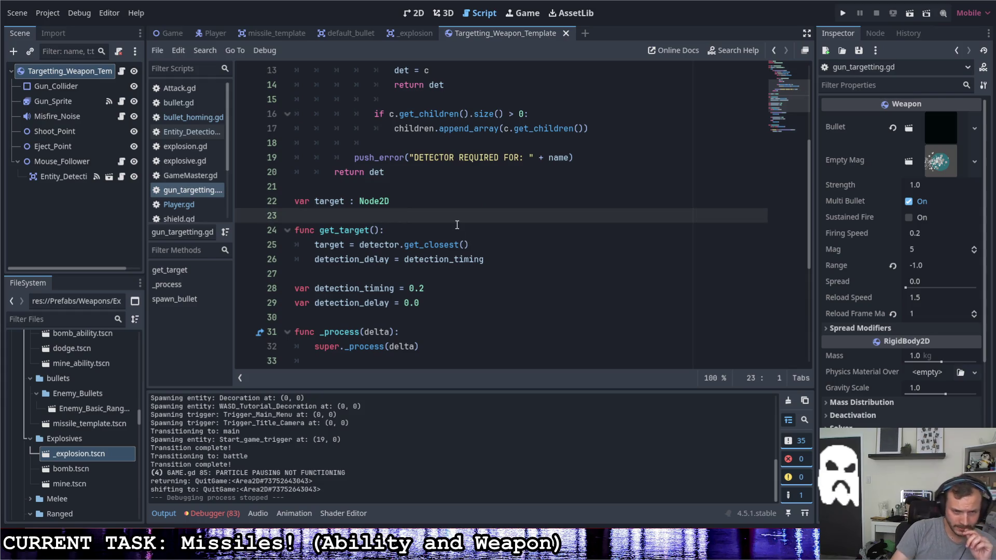
Add a new func _ready() declaration below the target variable
{"action": "key", "text": "Return"}
{"action": "key", "text": "Return"}
{"action": "key", "text": "Up"}
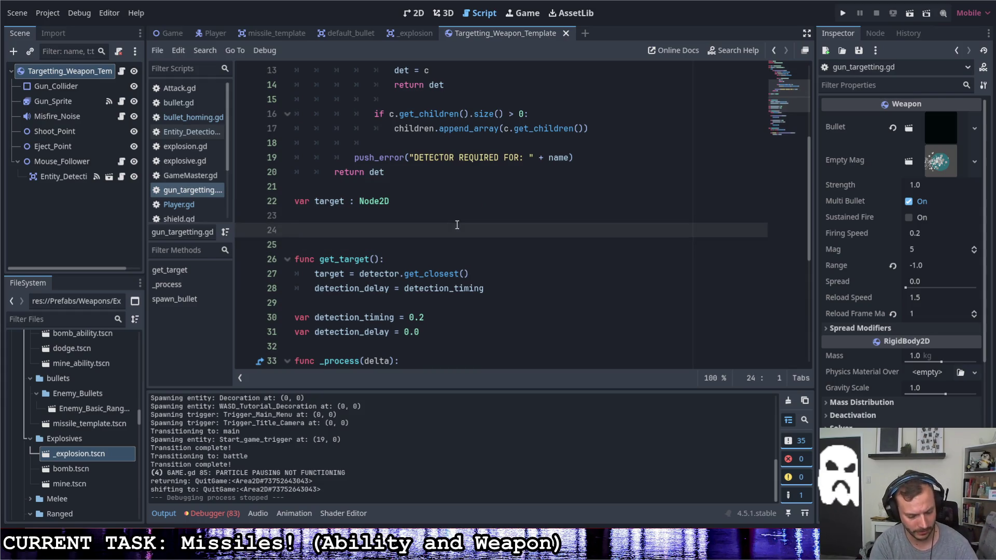
{"action": "key", "text": "BackSpace"}
{"action": "type", "text": "unc _re"}
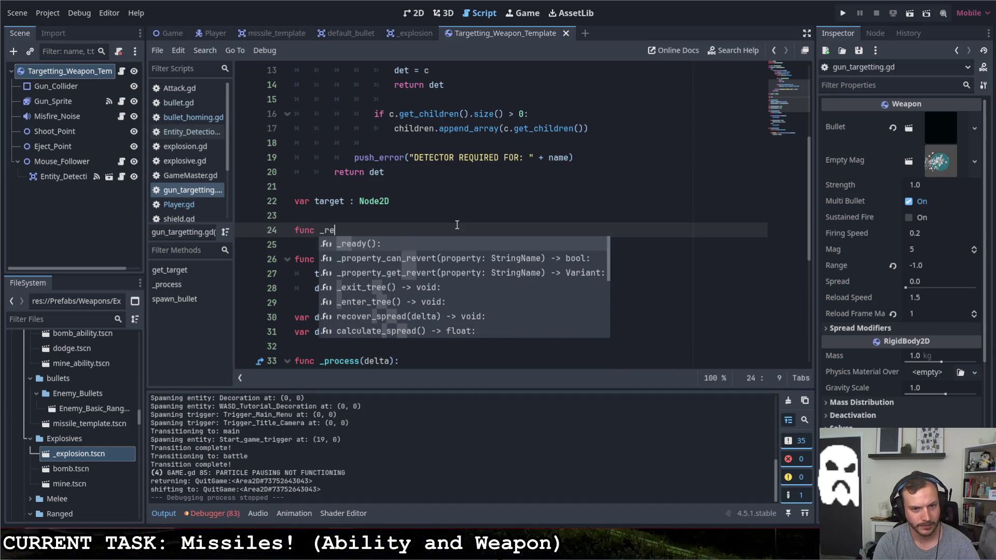
{"action": "key", "text": "Return"}
{"action": "key", "text": "Return"}
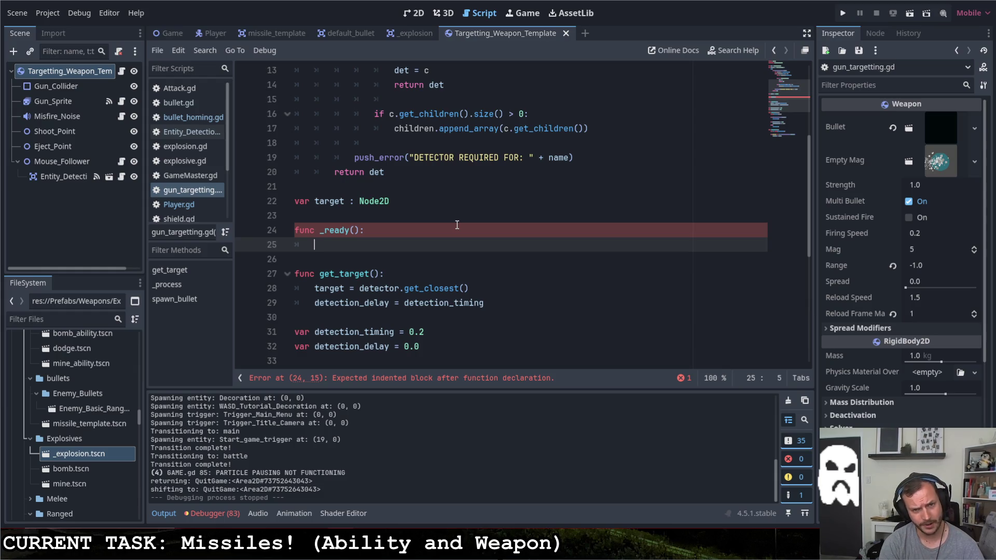
Make _ready assign detector = detector.duplicate(), then run the project
{"action": "scroll", "coordinate": [443, 178], "scroll_direction": "up", "scroll_amount": 4}
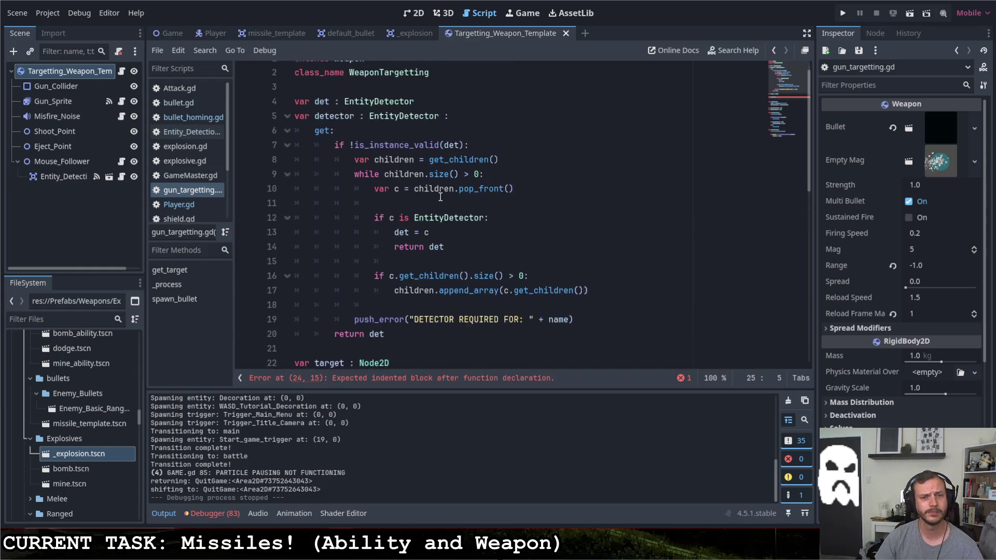
{"action": "type", "text": "dete"}
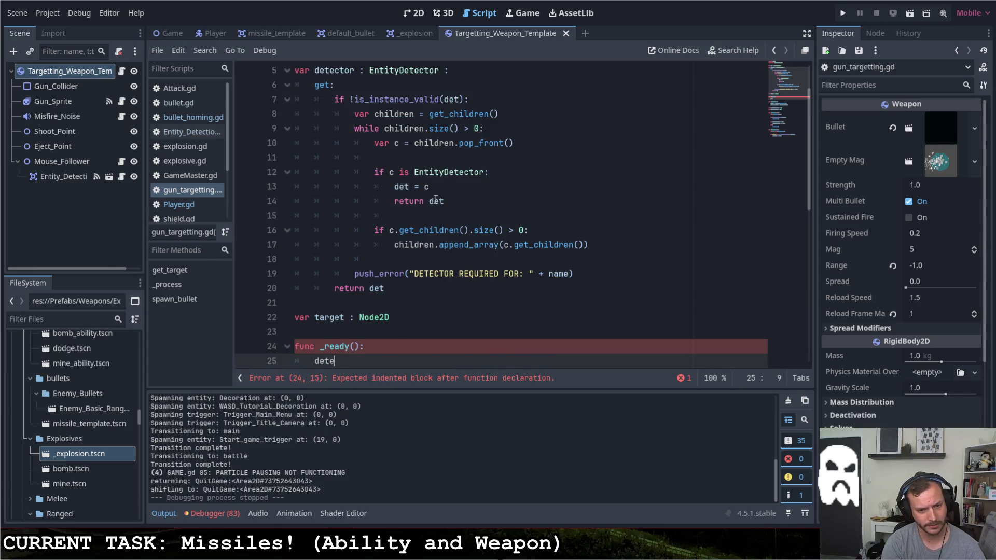
{"action": "type", "text": "ctor = "}
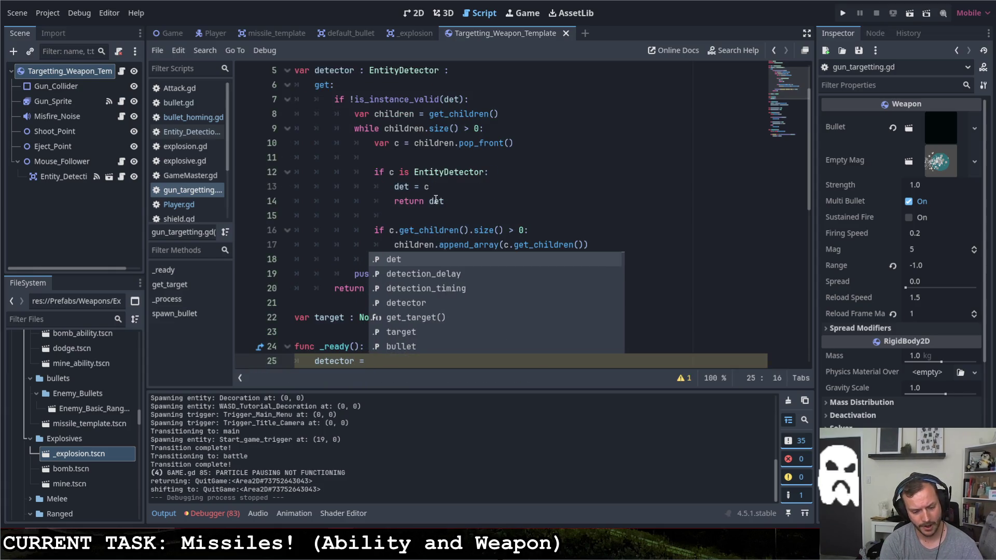
{"action": "type", "text": "detector"}
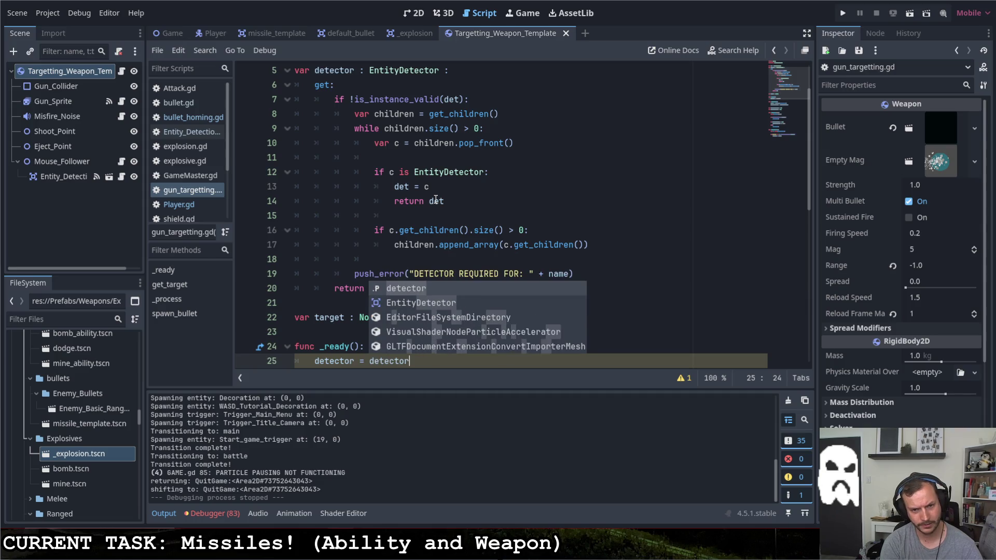
{"action": "type", "text": "."}
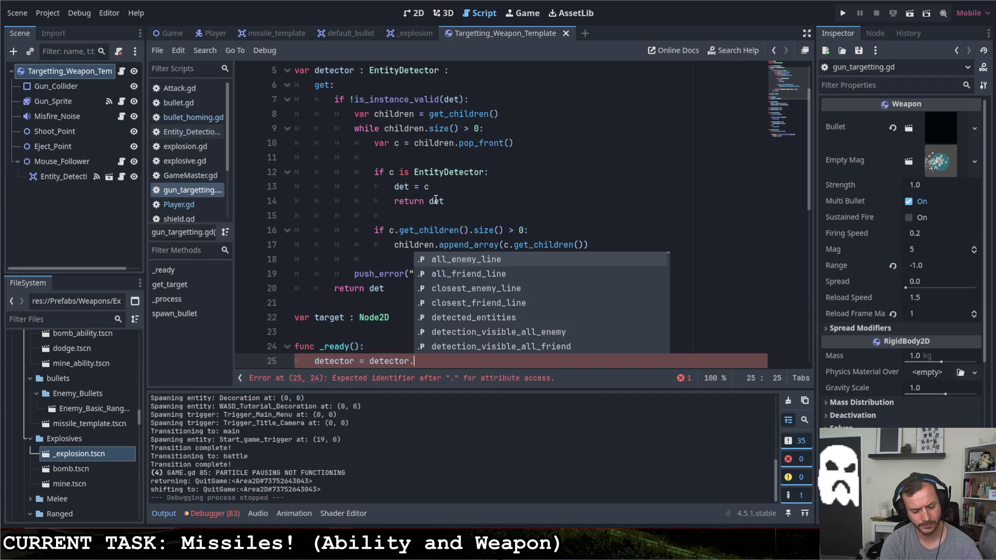
{"action": "type", "text": "duplic"}
{"action": "key", "text": "Return"}
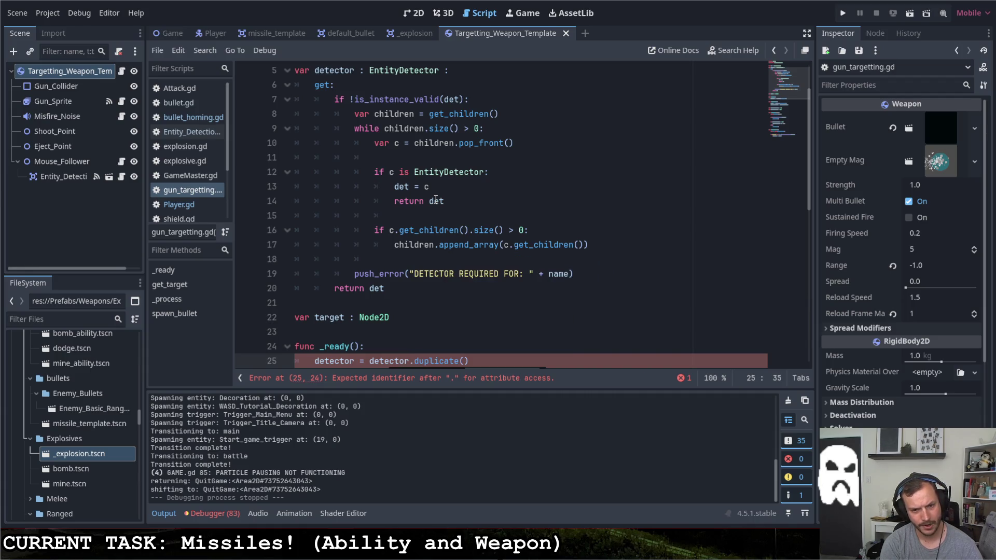
{"action": "scroll", "coordinate": [482, 247], "scroll_direction": "down", "scroll_amount": 2}
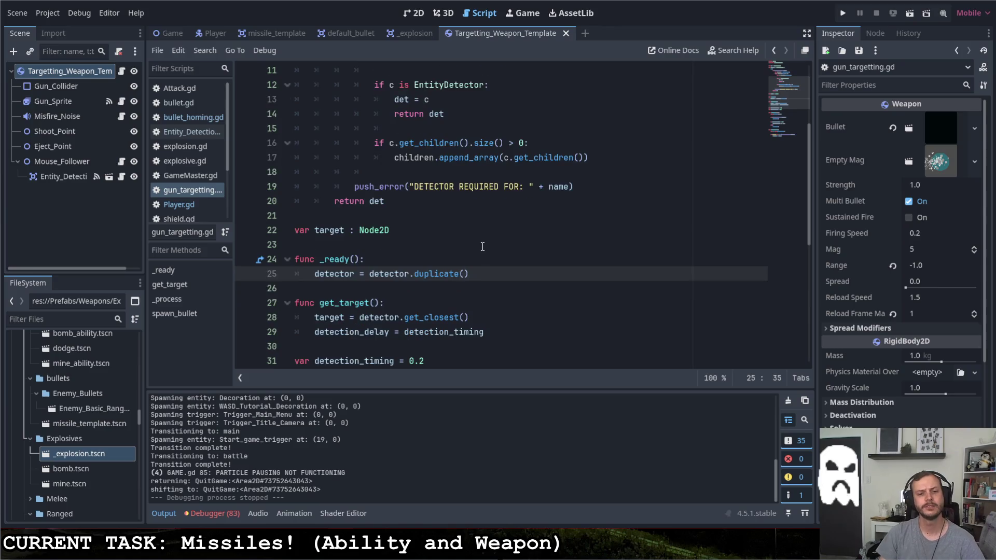
{"action": "left_click", "coordinate": [843, 17]}
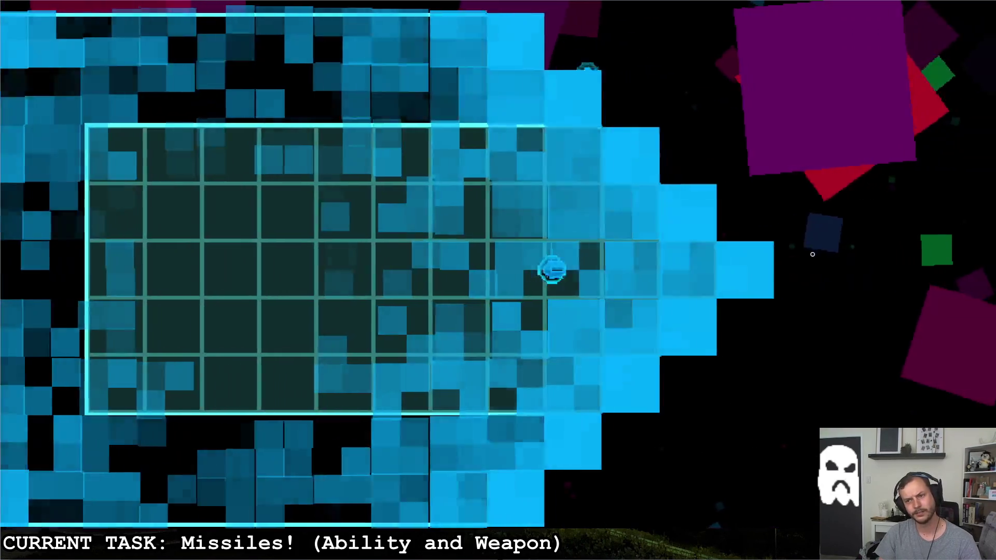
Steer into the octagonal room and fire homing missiles at the red enemy, then quit with Escape
{"action": "key", "text": "d"}
{"action": "key", "text": "s"}
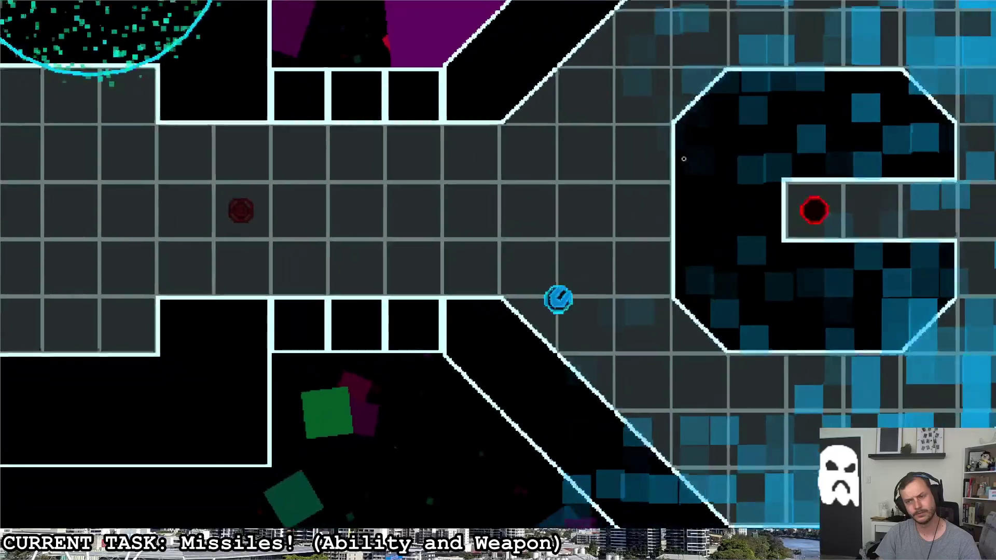
{"action": "left_click", "coordinate": [494, 96]}
{"action": "left_click", "coordinate": [494, 96]}
{"action": "key", "text": "w"}
{"action": "key", "text": "w"}
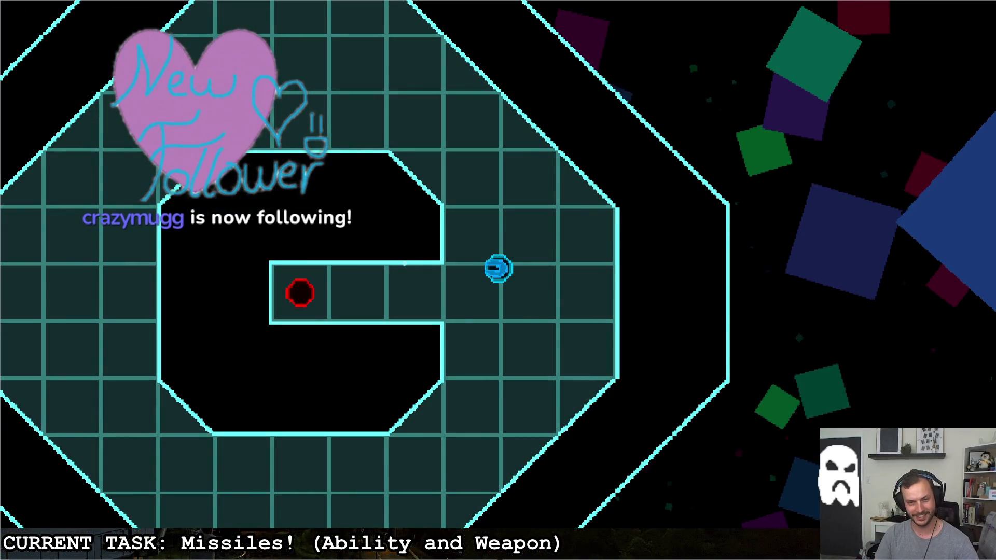
{"action": "key", "text": "s"}
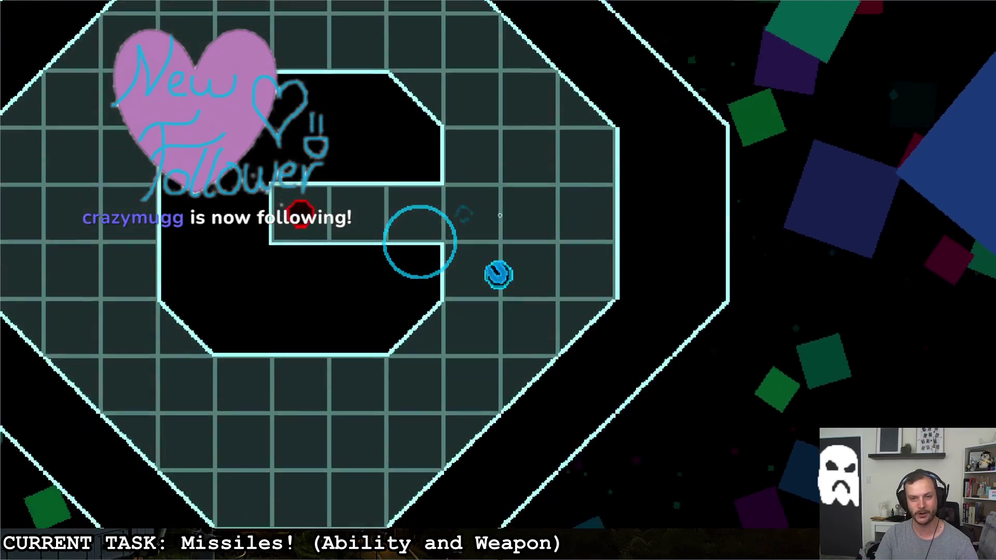
{"action": "left_click", "coordinate": [499, 214]}
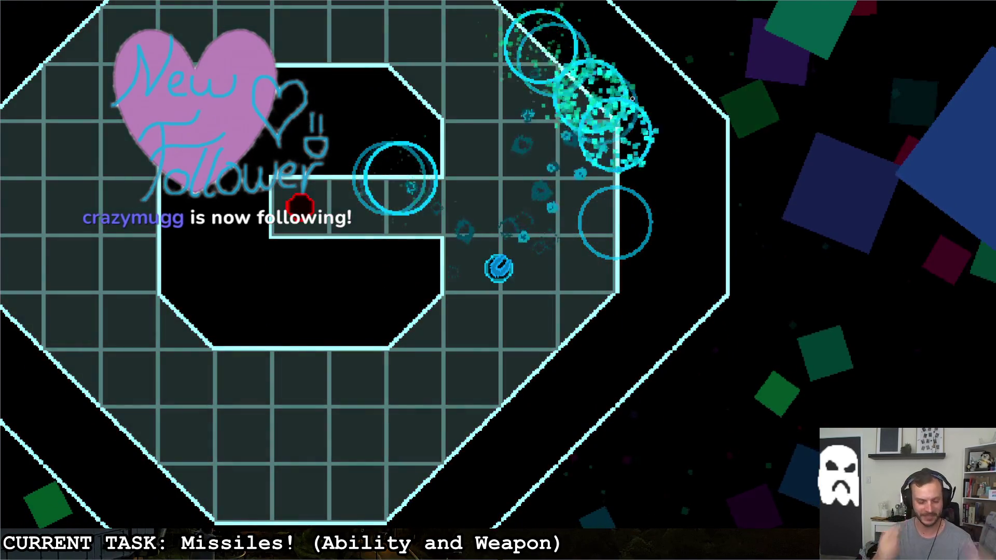
{"action": "key", "text": "Escape"}
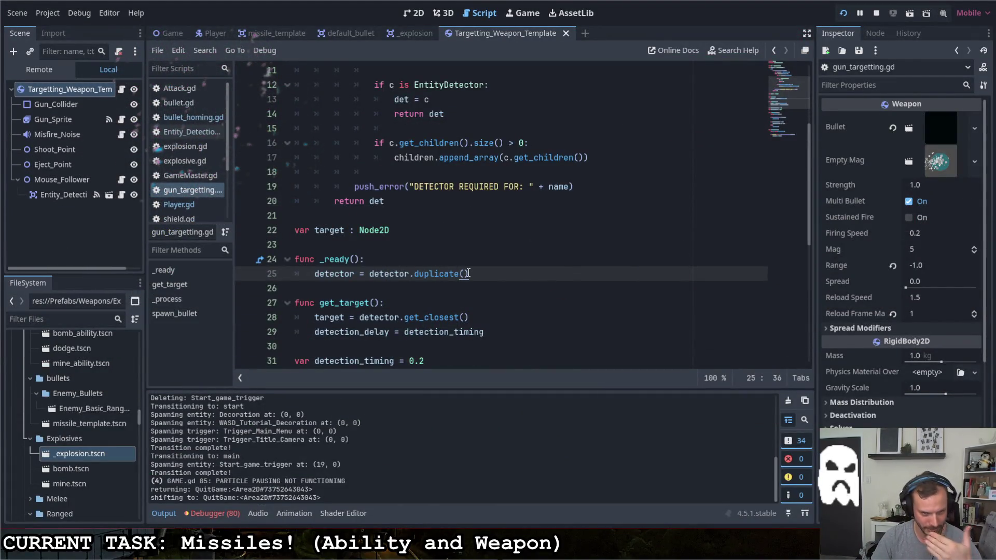
Call super._ready() as the first line of _ready, save gun_targetting.gd, and run the game
{"action": "key", "text": "ctrl+shift+Return"}
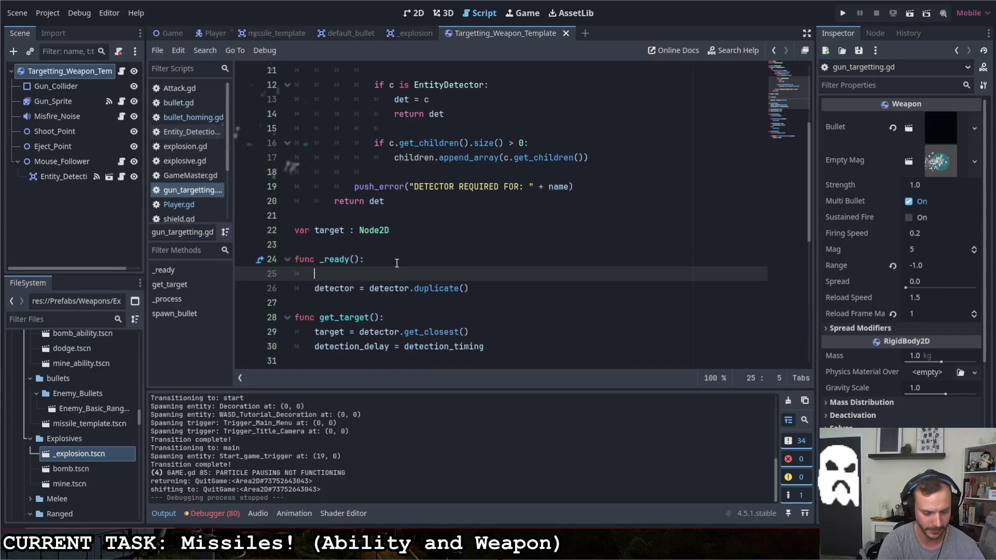
{"action": "type", "text": "super."}
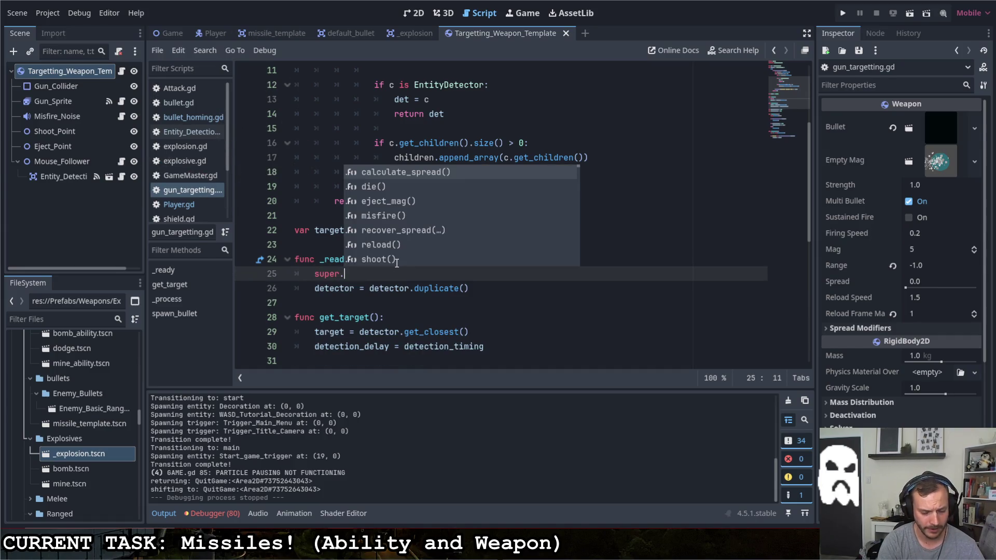
{"action": "type", "text": "_re"}
{"action": "key", "text": "Return"}
{"action": "key", "text": "ctrl+s"}
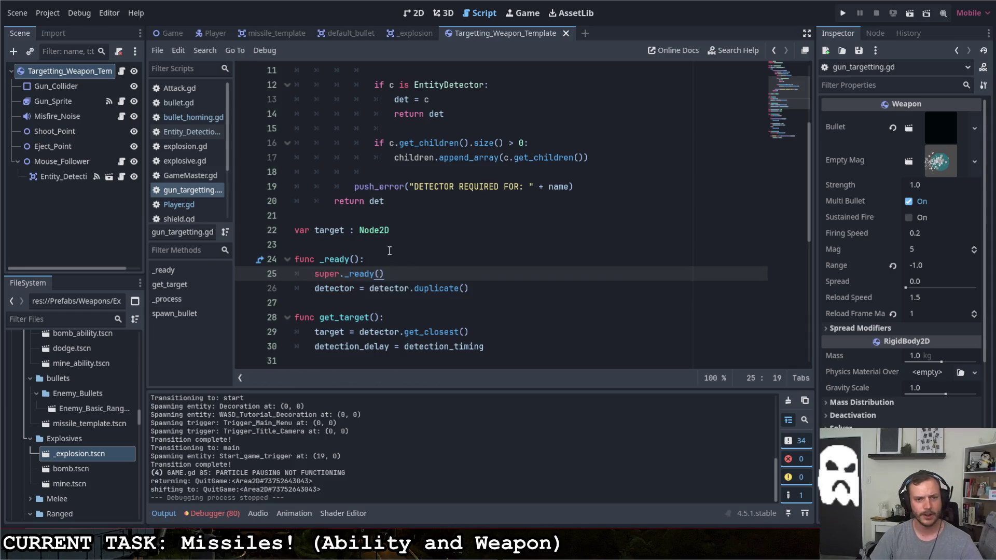
{"action": "left_click", "coordinate": [842, 13]}
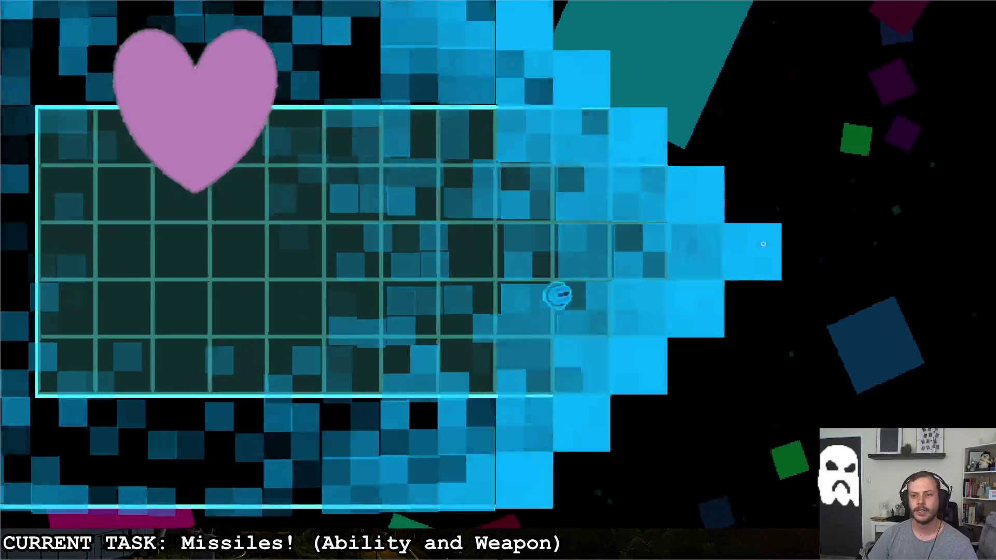
Fly the ship with WASD through the grid rooms, firing homing missiles at the red enemies
{"action": "key", "text": "d"}
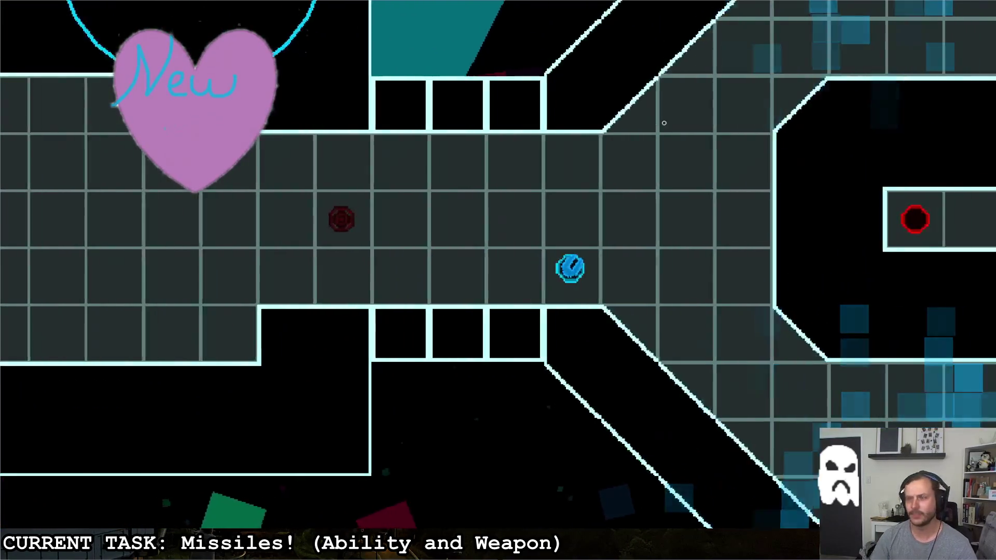
{"action": "key", "text": "d"}
{"action": "key", "text": "w"}
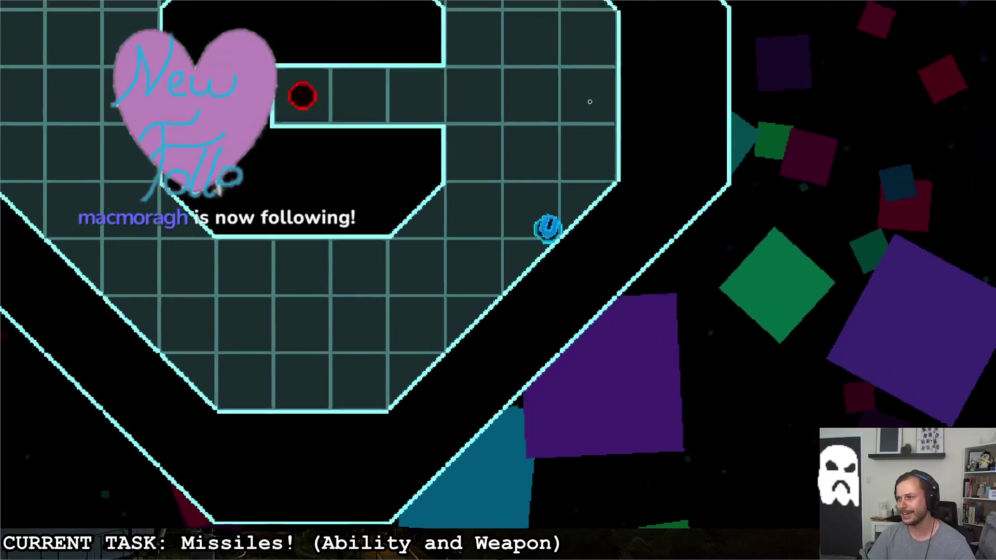
{"action": "key", "text": "s"}
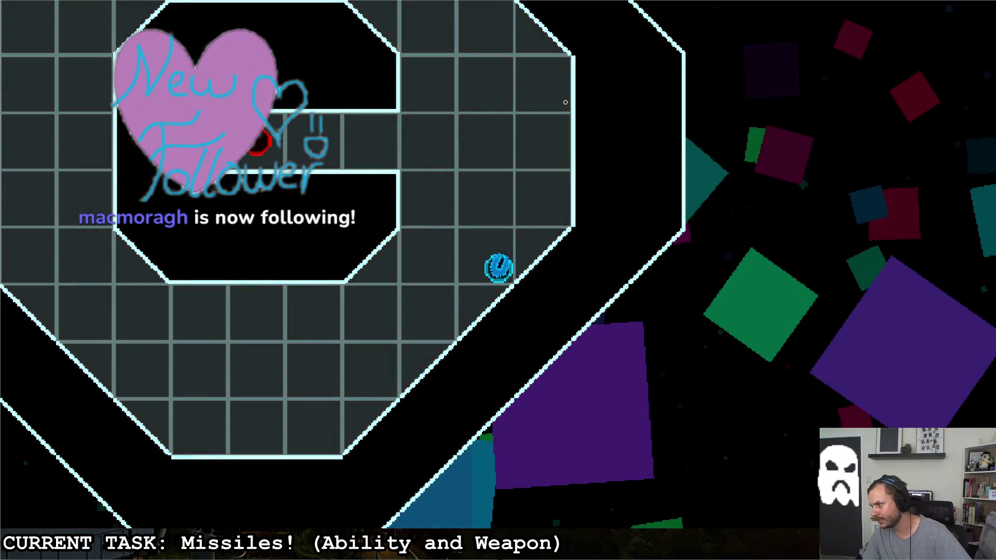
{"action": "key", "text": "w"}
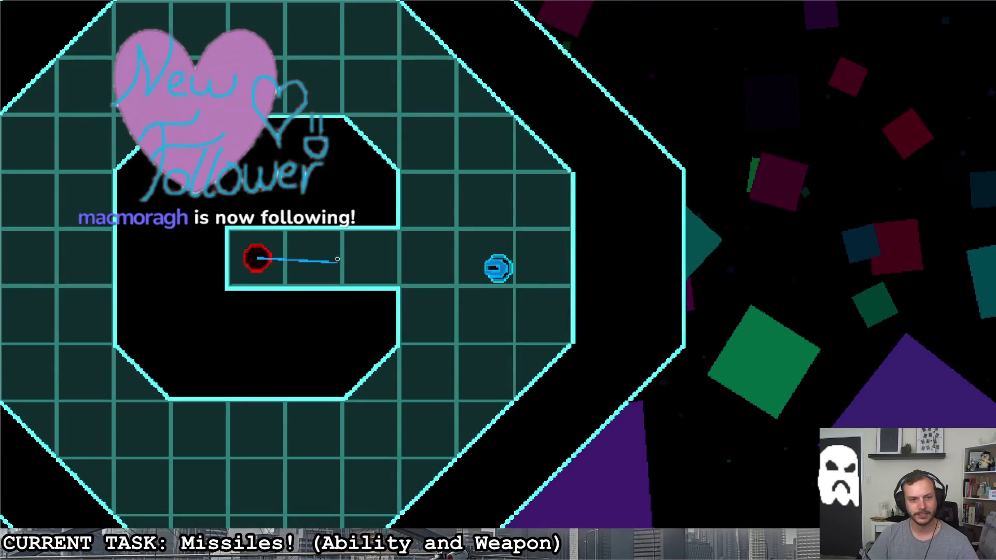
{"action": "key", "text": "d"}
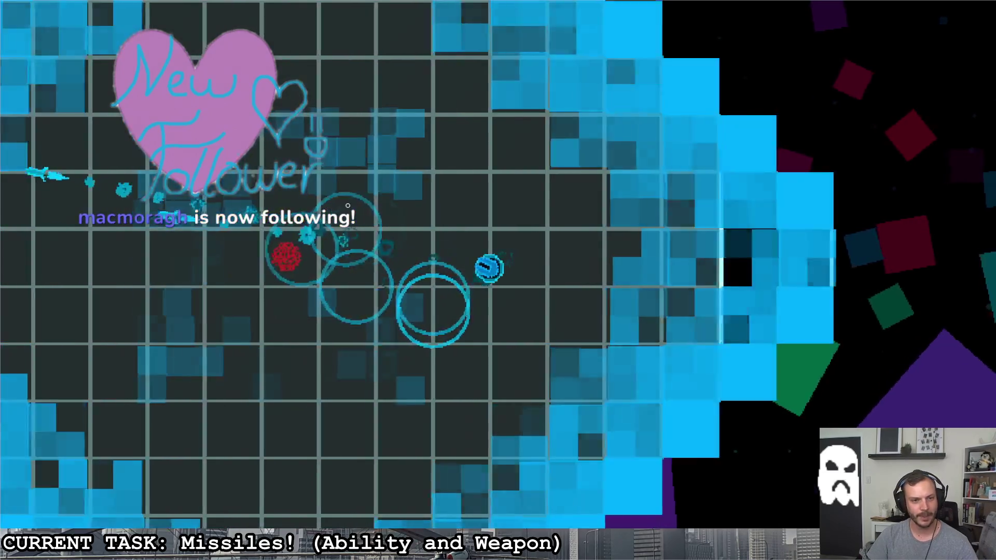
{"action": "key", "text": "d"}
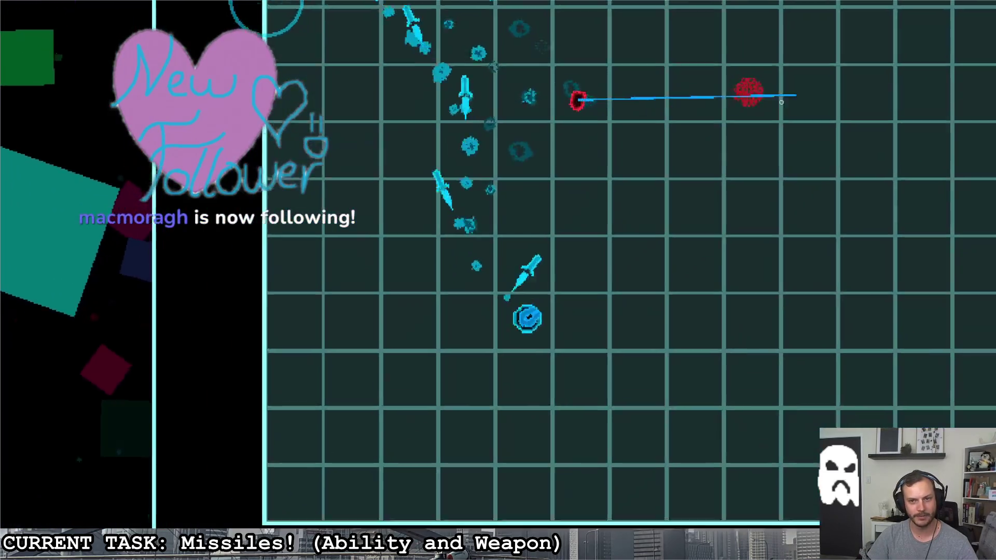
{"action": "key", "text": "a"}
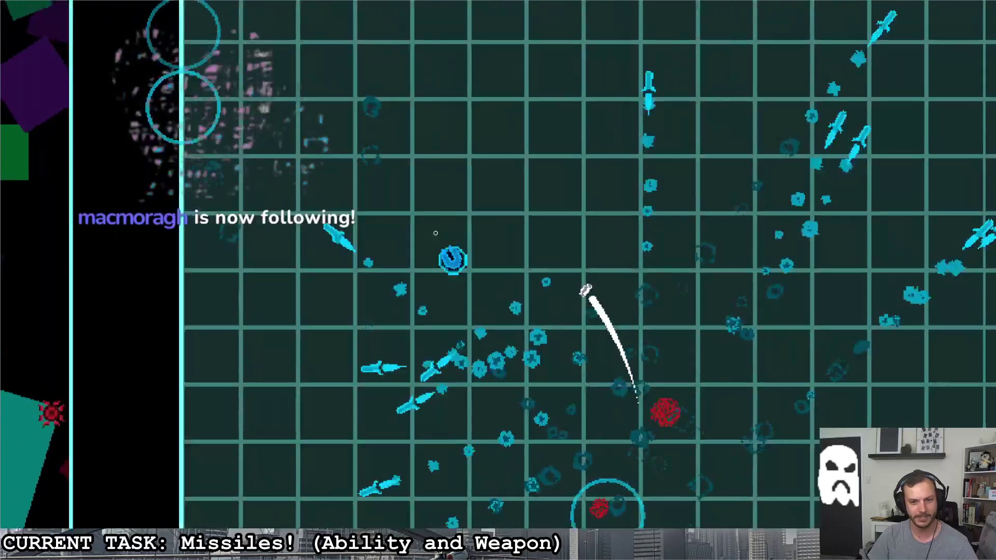
{"action": "key", "text": "d"}
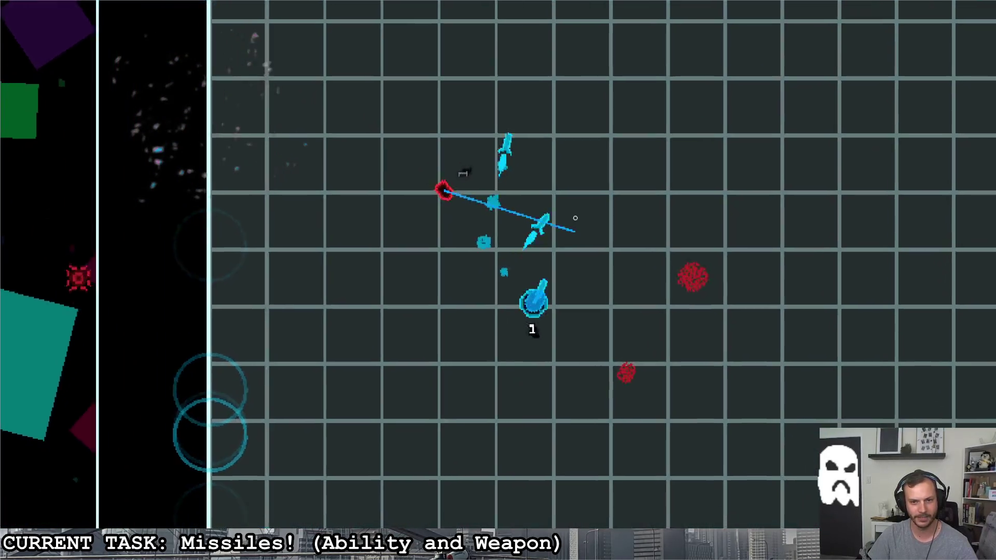
{"action": "key", "text": "d"}
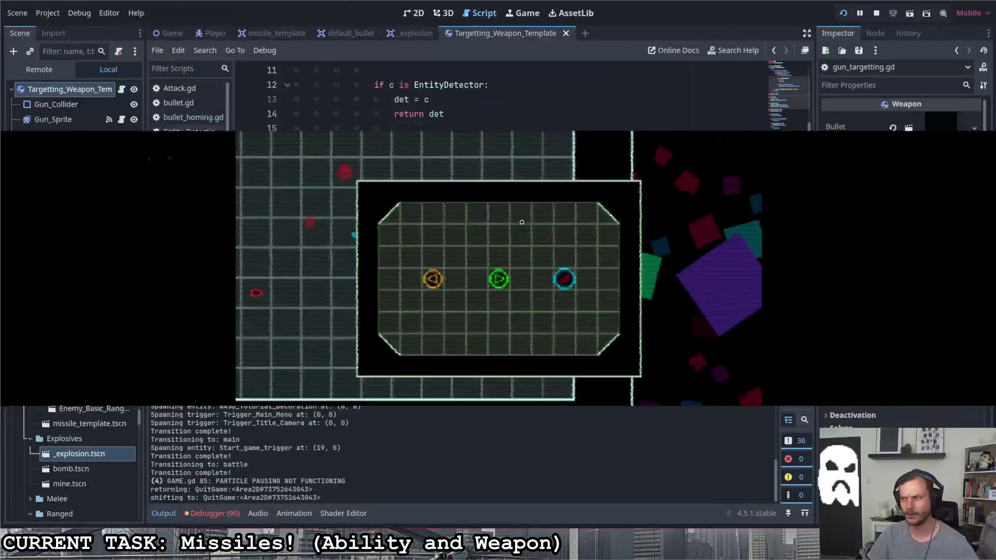
Scroll back up through gun_targetting.gd, then start a fresh playtest
{"action": "scroll", "coordinate": [517, 228], "scroll_direction": "up", "scroll_amount": 2}
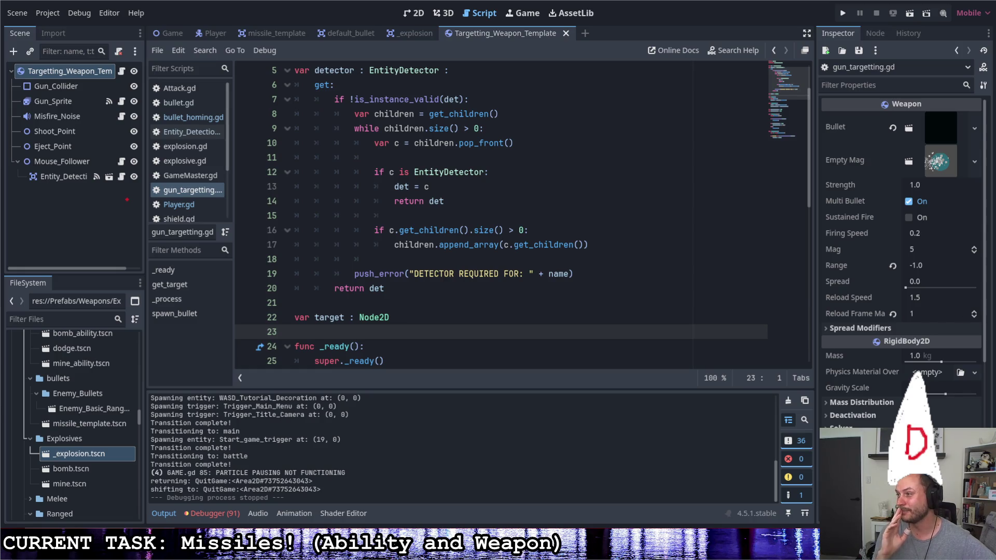
{"action": "left_click", "coordinate": [415, 12]}
{"action": "left_click", "coordinate": [843, 13]}
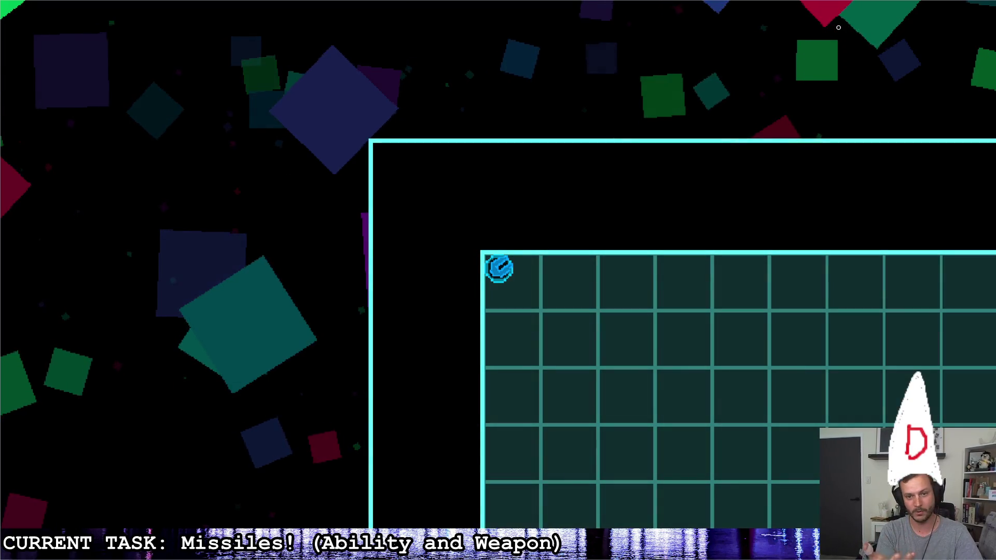
Maneuver through the first grid room and around the C-shaped room, firing to destroy the red enemy
{"action": "key", "text": "s"}
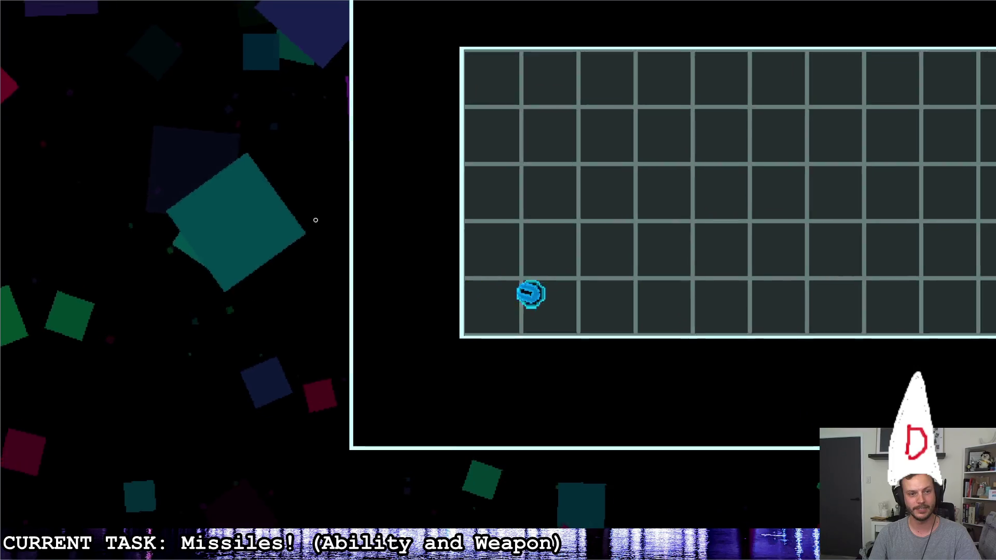
{"action": "key", "text": "w"}
{"action": "key", "text": "a"}
{"action": "key", "text": "d"}
{"action": "key", "text": "s"}
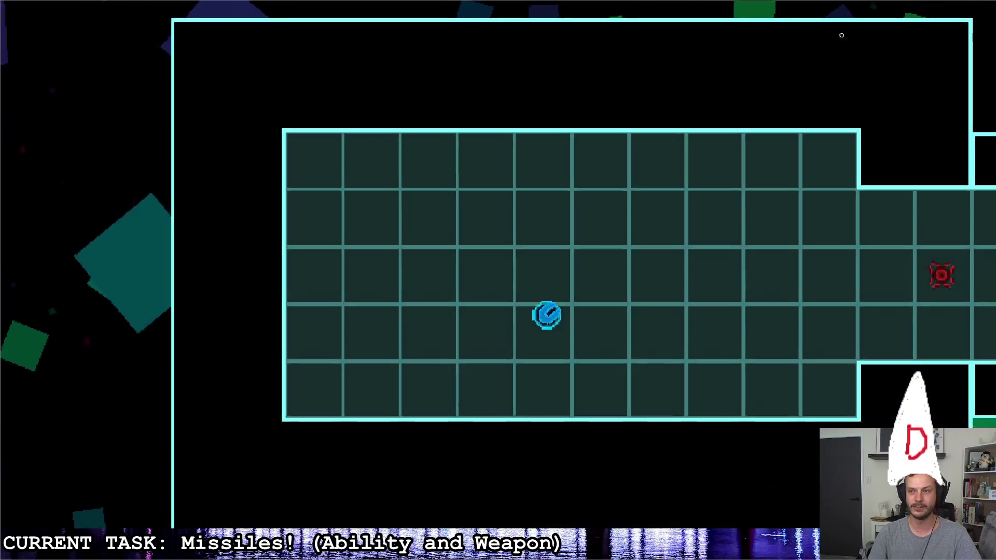
{"action": "key", "text": "d"}
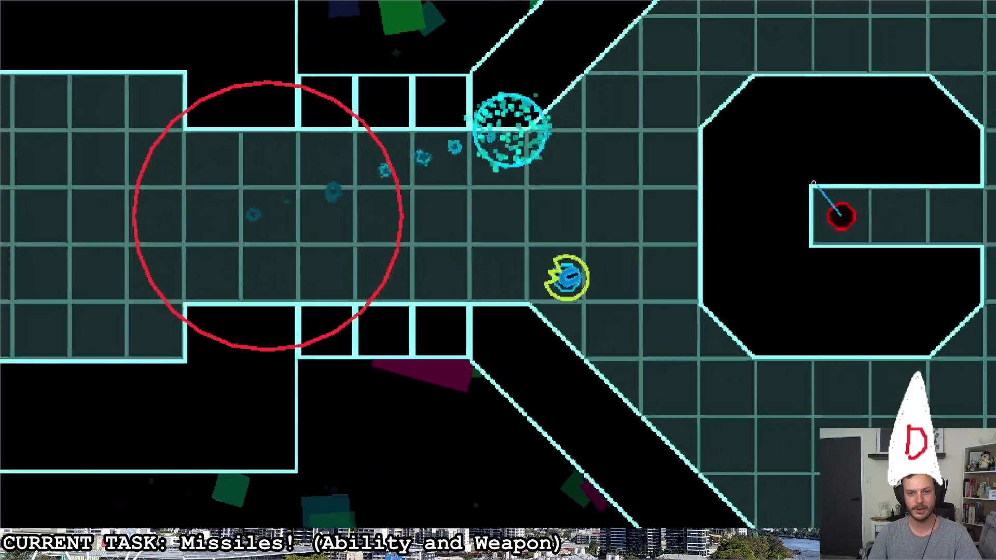
{"action": "key", "text": "s"}
{"action": "key", "text": "w"}
{"action": "key", "text": "a"}
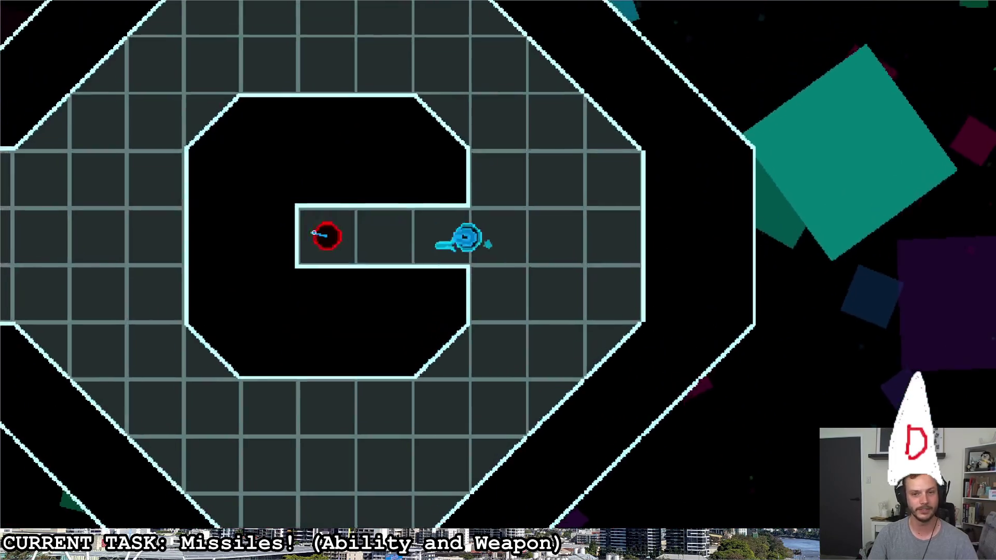
{"action": "key", "text": "d"}
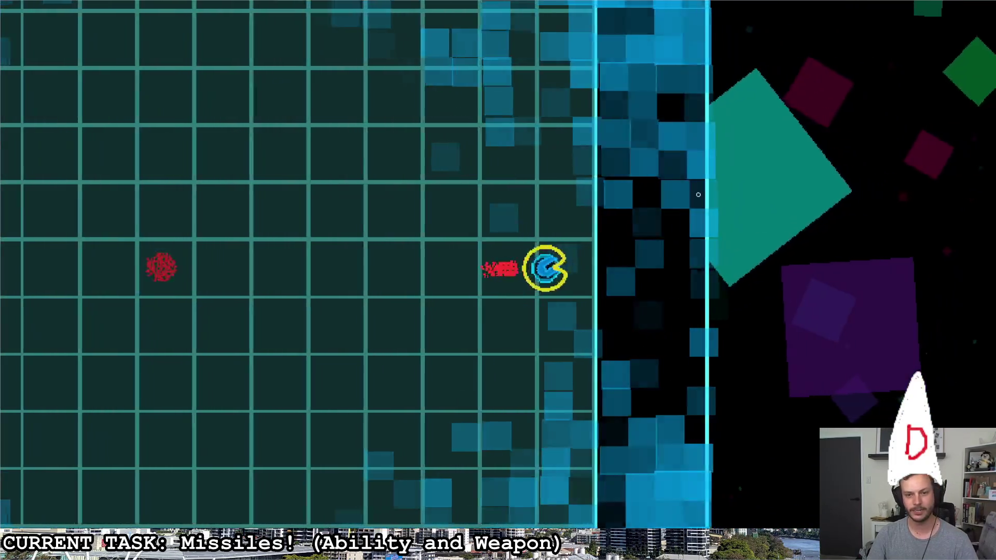
Fly right along the corridor, attack the next red enemy, and circle into the octagonal room
{"action": "key", "text": "w"}
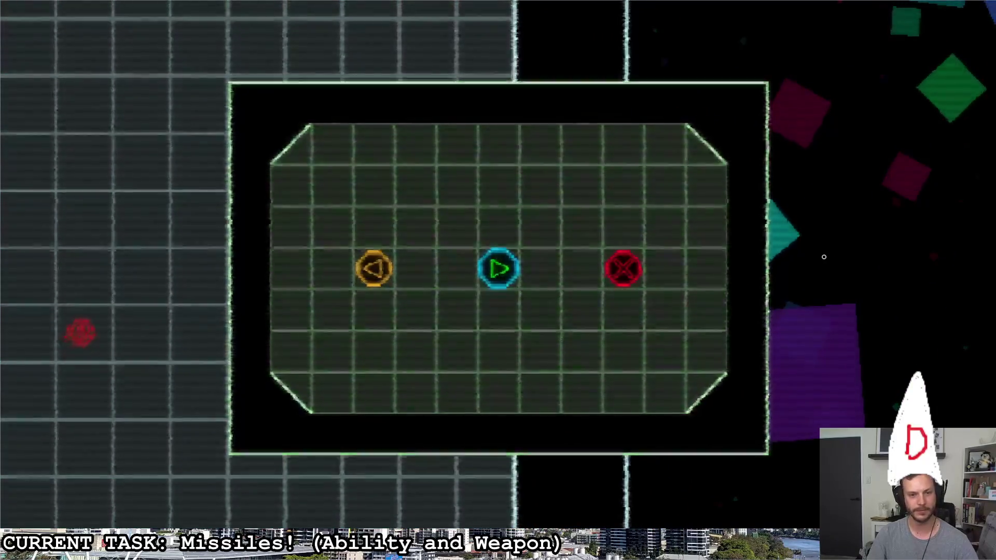
{"action": "key", "text": "d"}
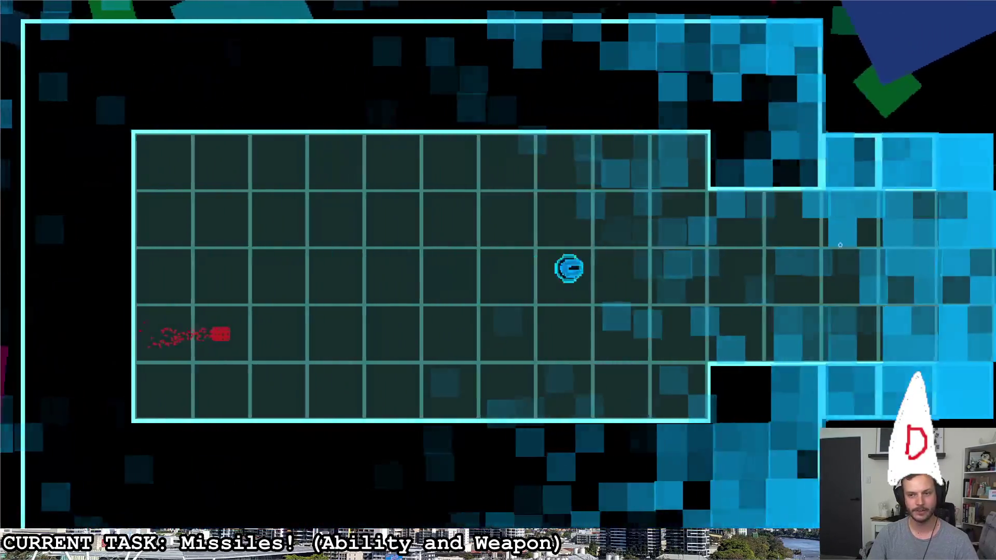
{"action": "key", "text": "d"}
{"action": "key", "text": "s"}
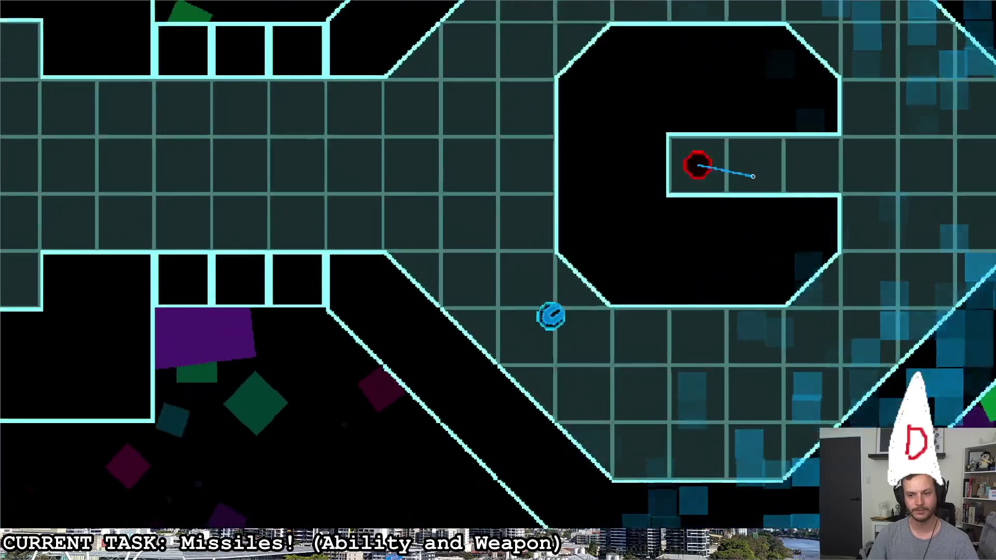
{"action": "key", "text": "a"}
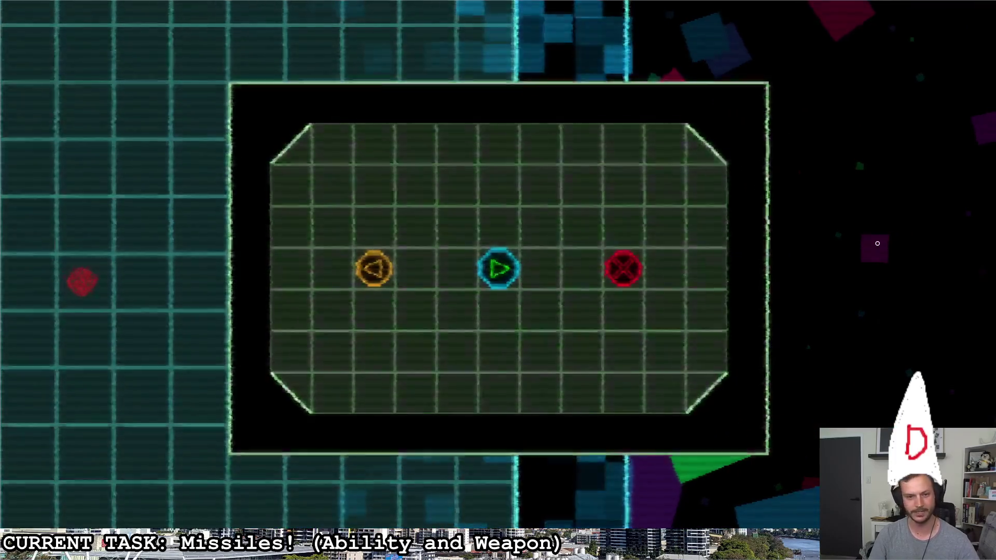
{"action": "key", "text": "a"}
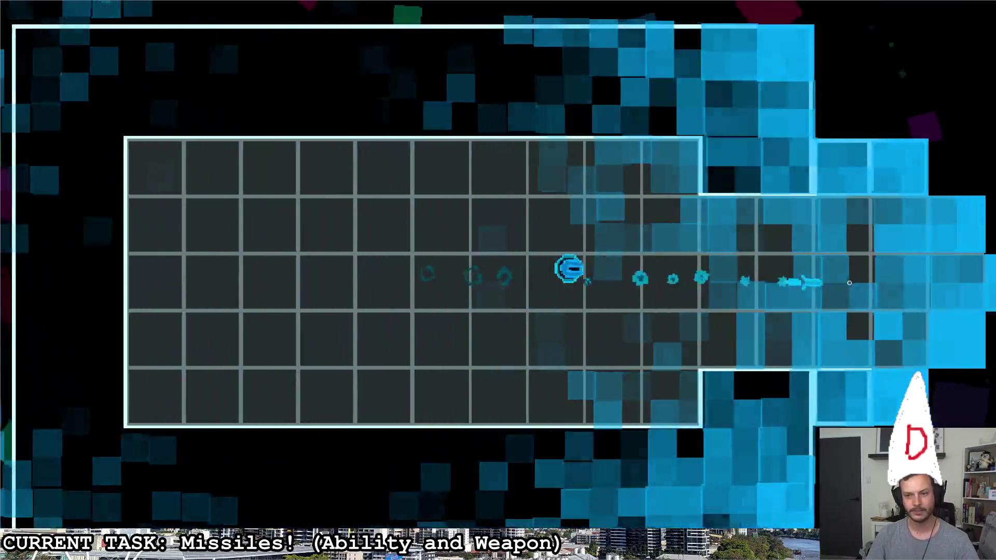
{"action": "key", "text": "d"}
{"action": "key", "text": "s"}
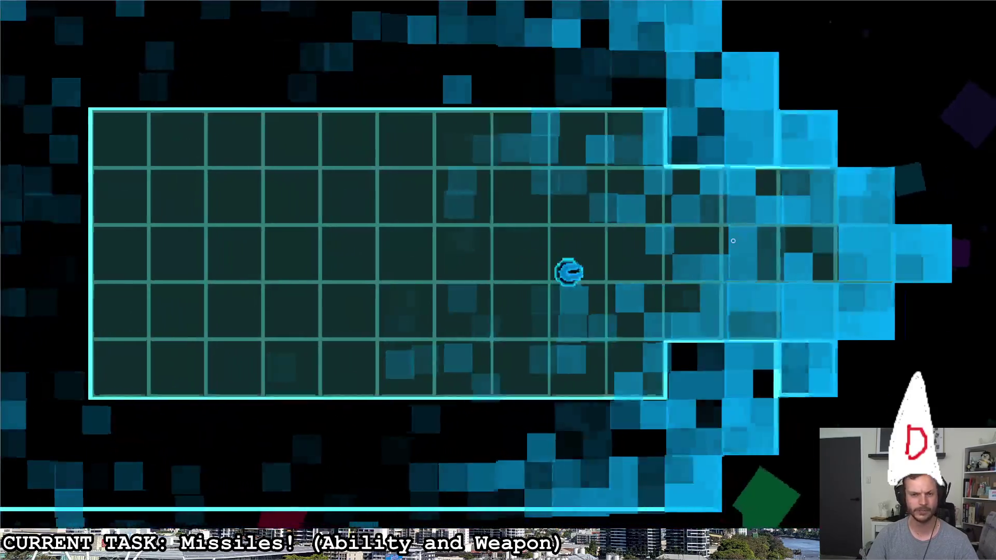
{"action": "key", "text": "d"}
{"action": "key", "text": "s"}
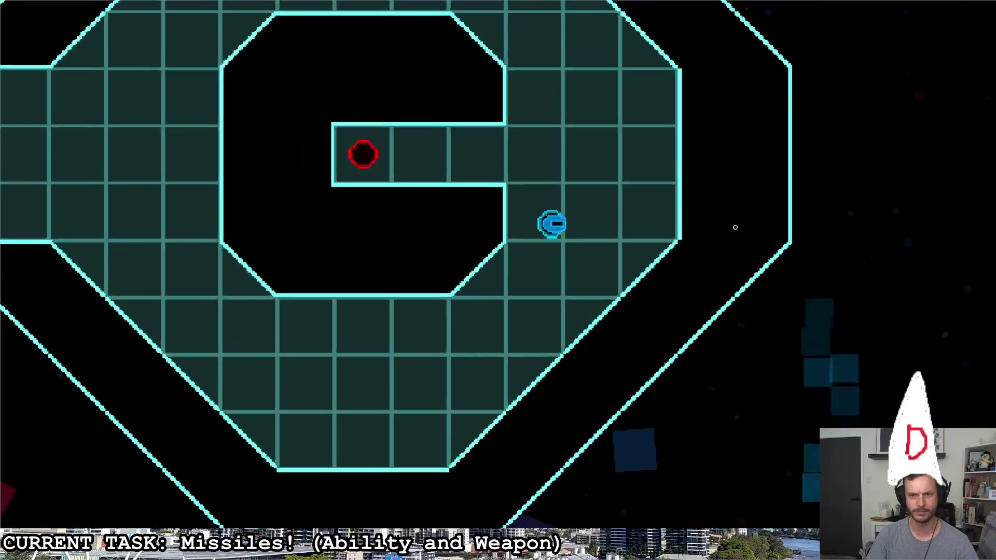
Pause and resume, then loop around the octagonal room and return down the first grid room's left wall
{"action": "key", "text": "Escape"}
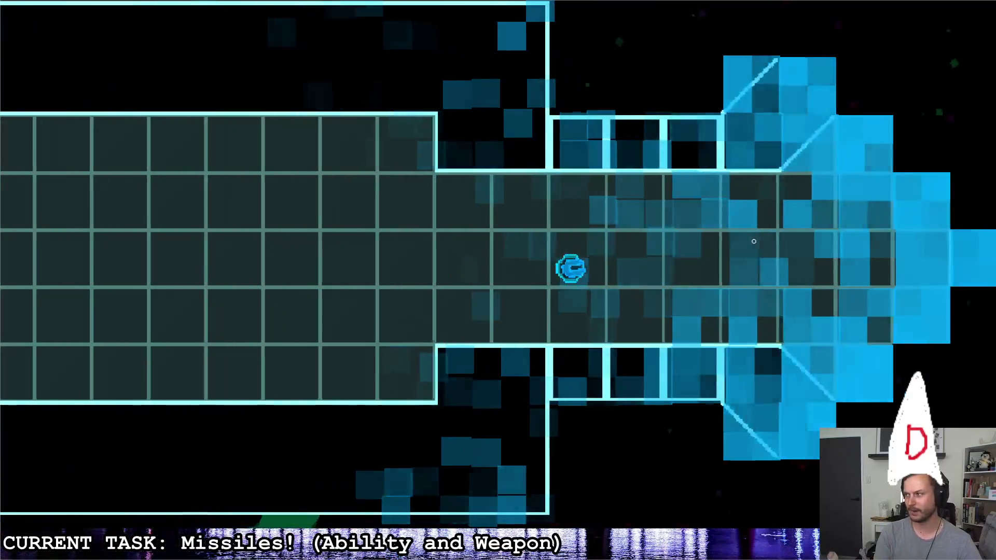
{"action": "key", "text": "Escape"}
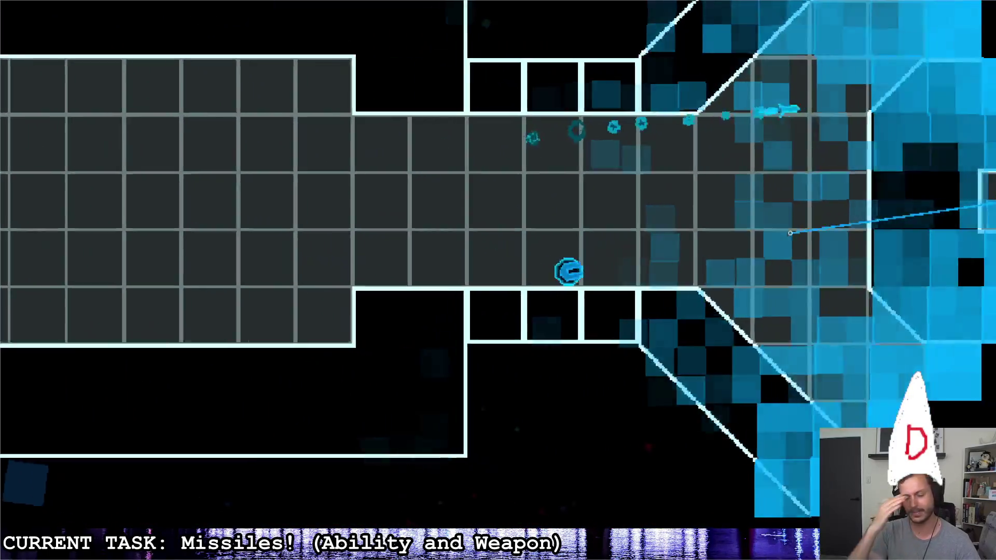
{"action": "key", "text": "s"}
{"action": "key", "text": "d"}
{"action": "key", "text": "w"}
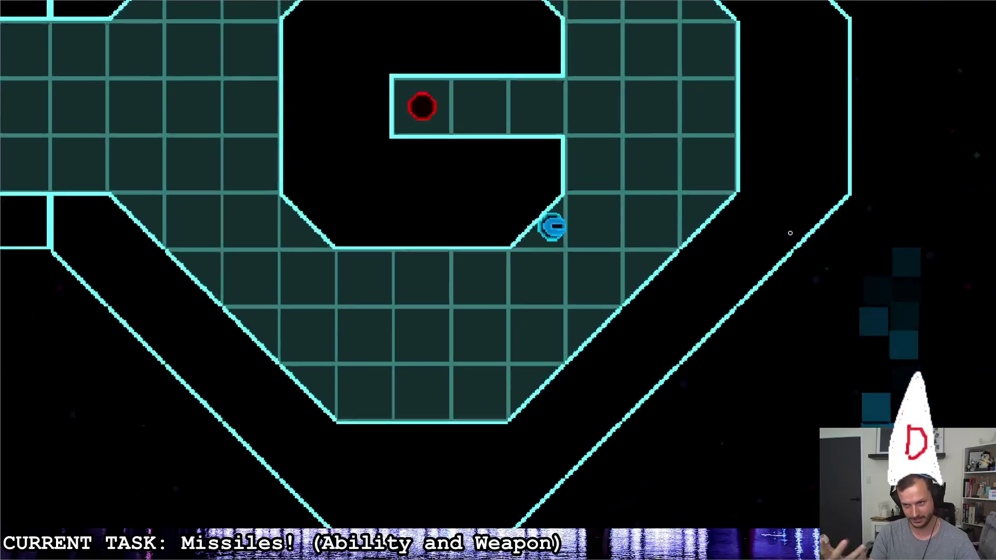
{"action": "key", "text": "w"}
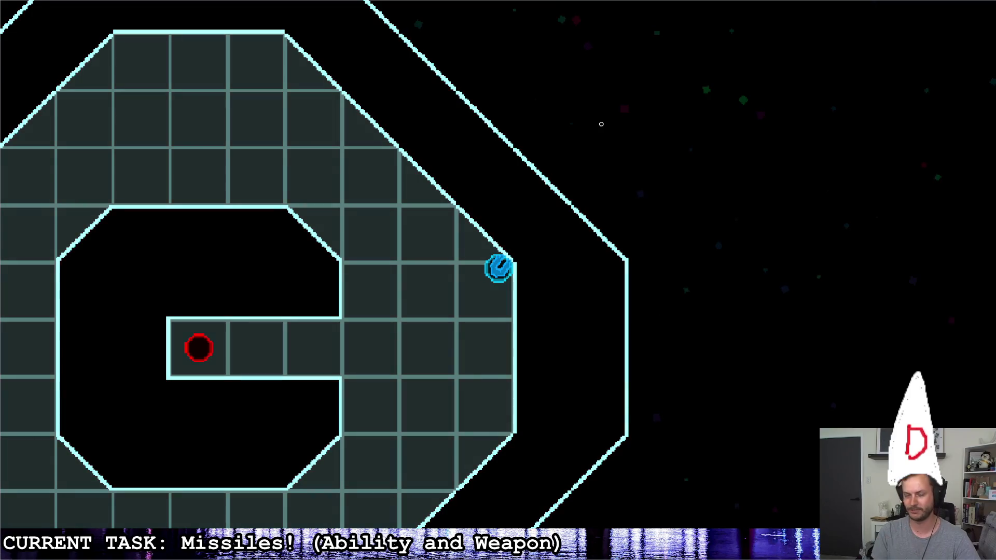
{"action": "key", "text": "w"}
{"action": "key", "text": "a"}
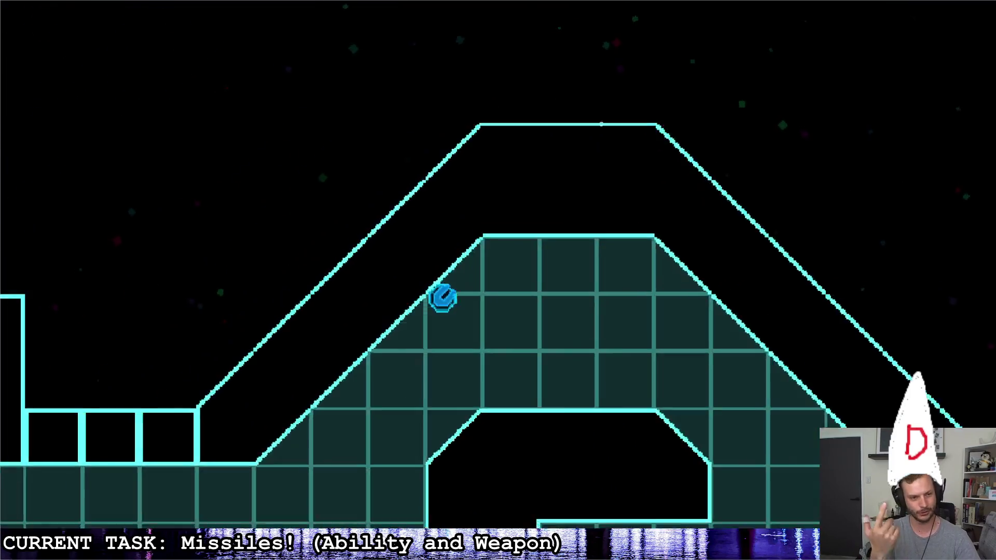
{"action": "key", "text": "s"}
{"action": "key", "text": "a"}
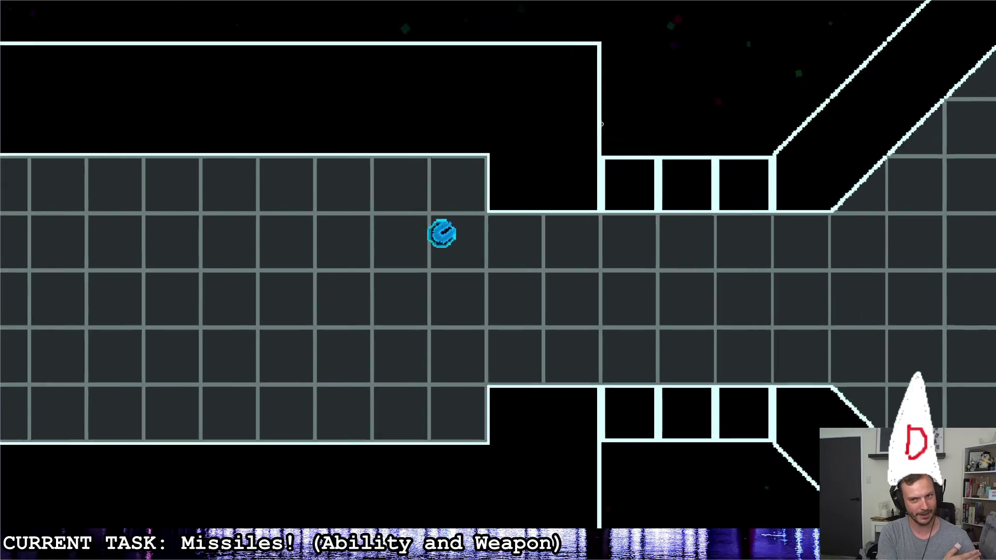
{"action": "key", "text": "a"}
{"action": "key", "text": "w"}
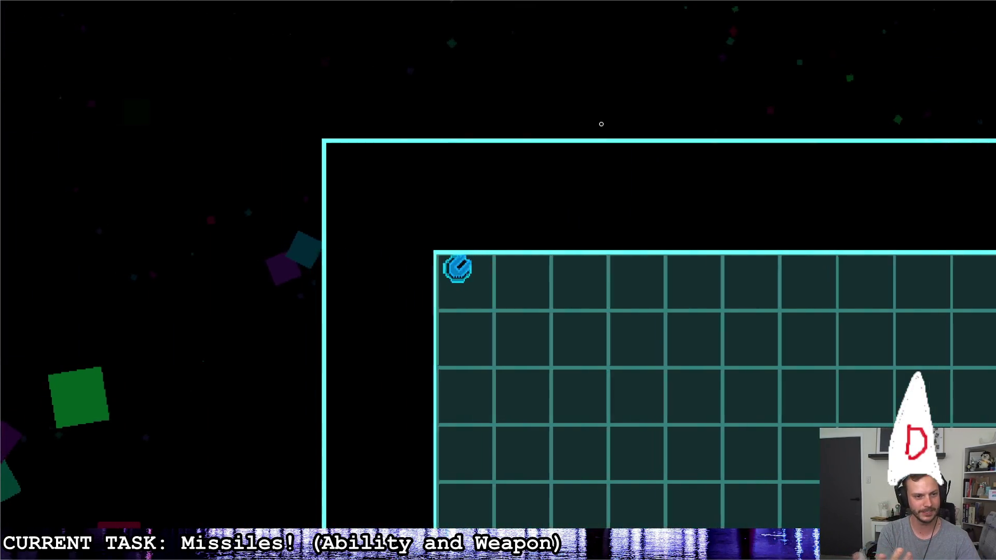
{"action": "key", "text": "s"}
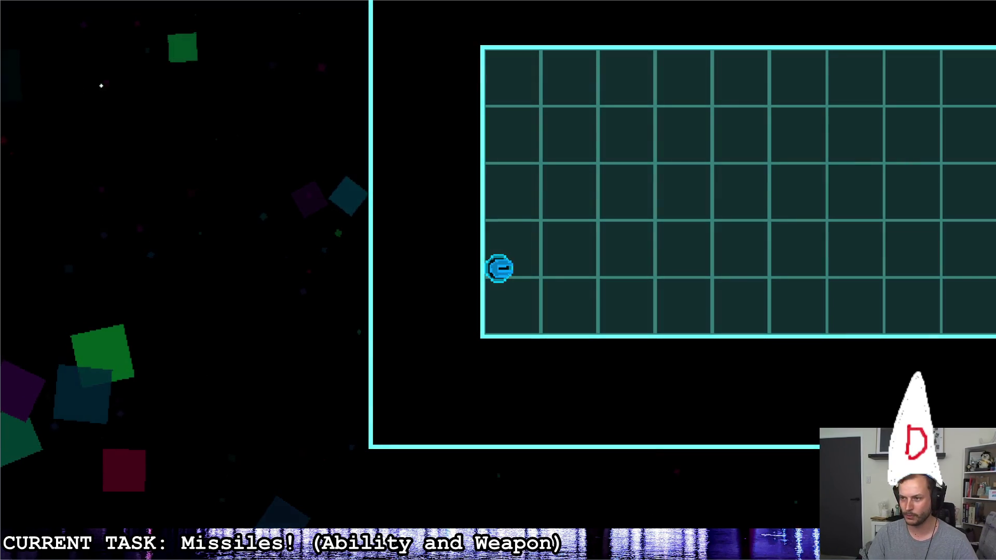
Sketch the values 0.8, 0.6, 0.4 and 0 in a column beside the game
{"action": "left_click_drag", "start_coordinate": [76, 73], "coordinate": [73, 75]}
{"action": "left_click_drag", "start_coordinate": [102, 108], "coordinate": [101, 117]}
{"action": "mouse_move", "coordinate": [121, 92]}
{"action": "left_mouse_down"}
{"action": "mouse_move", "coordinate": [158, 82]}
{"action": "mouse_move", "coordinate": [122, 92]}
{"action": "left_mouse_up"}
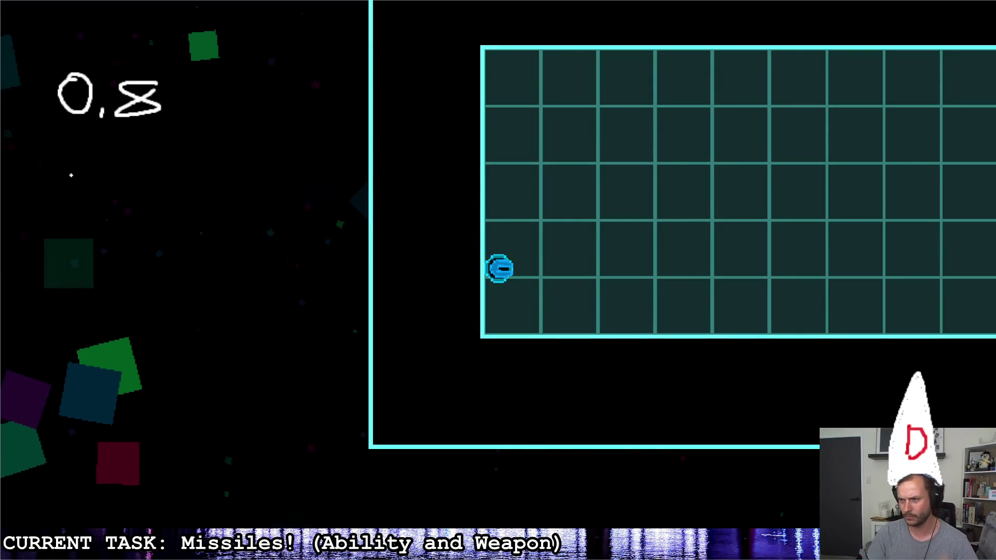
{"action": "left_click_drag", "start_coordinate": [67, 172], "coordinate": [54, 173]}
{"action": "left_click", "coordinate": [100, 218]}
{"action": "left_click_drag", "start_coordinate": [156, 180], "coordinate": [131, 210]}
{"action": "mouse_move", "coordinate": [84, 293]}
{"action": "left_mouse_down"}
{"action": "mouse_move", "coordinate": [174, 317]}
{"action": "mouse_move", "coordinate": [171, 340]}
{"action": "left_mouse_up"}
{"action": "left_click", "coordinate": [118, 329]}
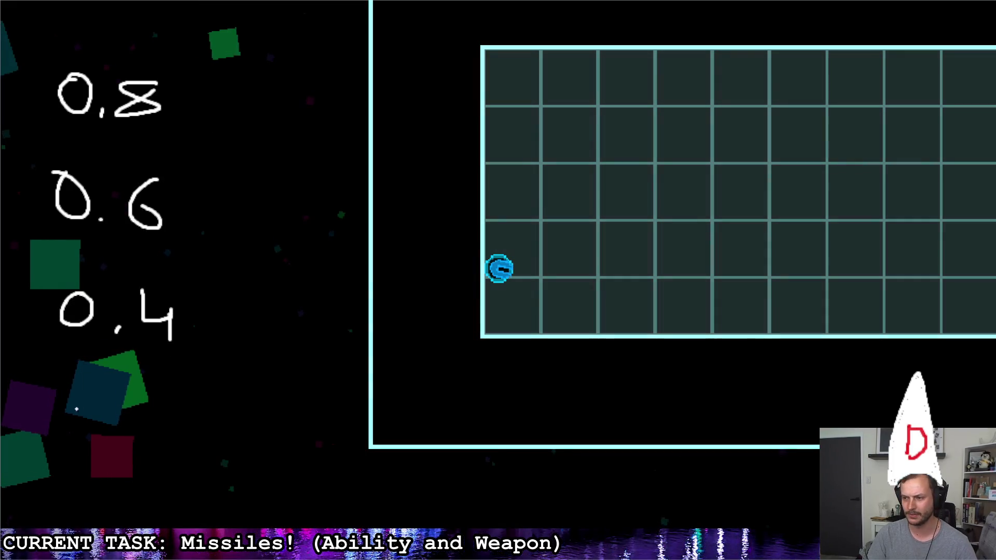
{"action": "left_click_drag", "start_coordinate": [110, 382], "coordinate": [122, 398]}
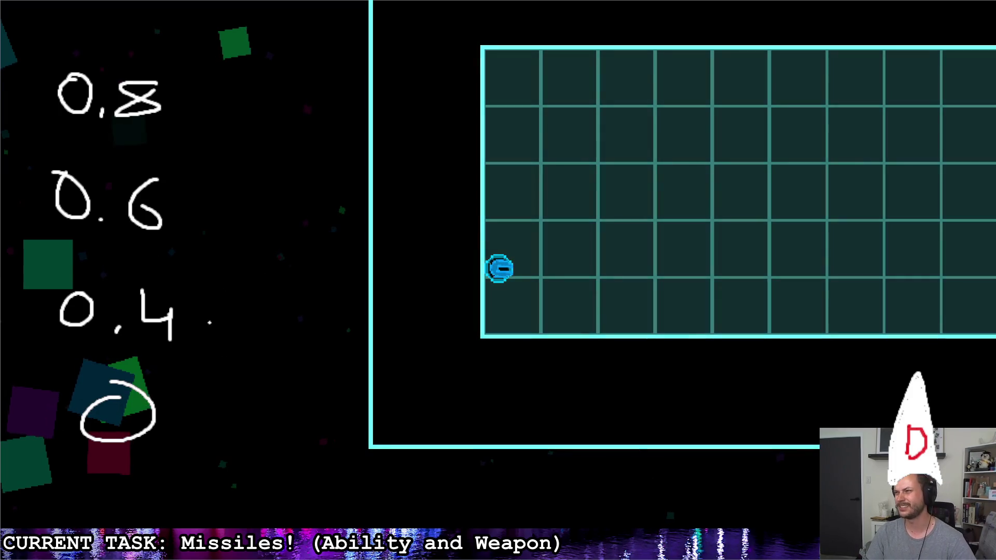
Draw dashed lines from the 0 and 0.4 marks across to the grid and label it 40%
{"action": "left_click_drag", "start_coordinate": [206, 416], "coordinate": [267, 413]}
{"action": "left_click_drag", "start_coordinate": [297, 417], "coordinate": [322, 421]}
{"action": "left_click_drag", "start_coordinate": [346, 423], "coordinate": [482, 425]}
{"action": "left_click_drag", "start_coordinate": [527, 423], "coordinate": [579, 426]}
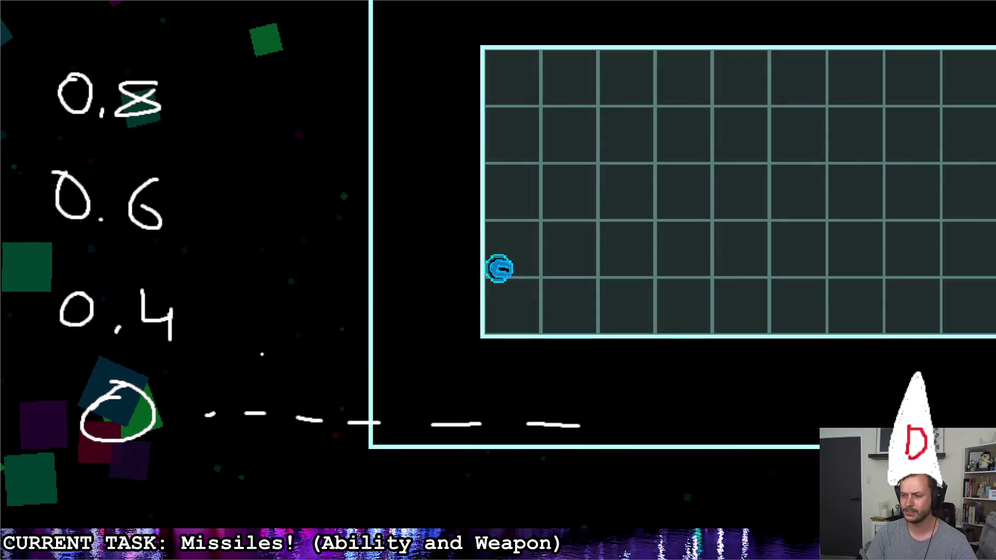
{"action": "left_click_drag", "start_coordinate": [212, 320], "coordinate": [238, 315]}
{"action": "left_click_drag", "start_coordinate": [259, 314], "coordinate": [290, 316]}
{"action": "left_click_drag", "start_coordinate": [320, 318], "coordinate": [428, 327]}
{"action": "left_click_drag", "start_coordinate": [489, 328], "coordinate": [573, 332]}
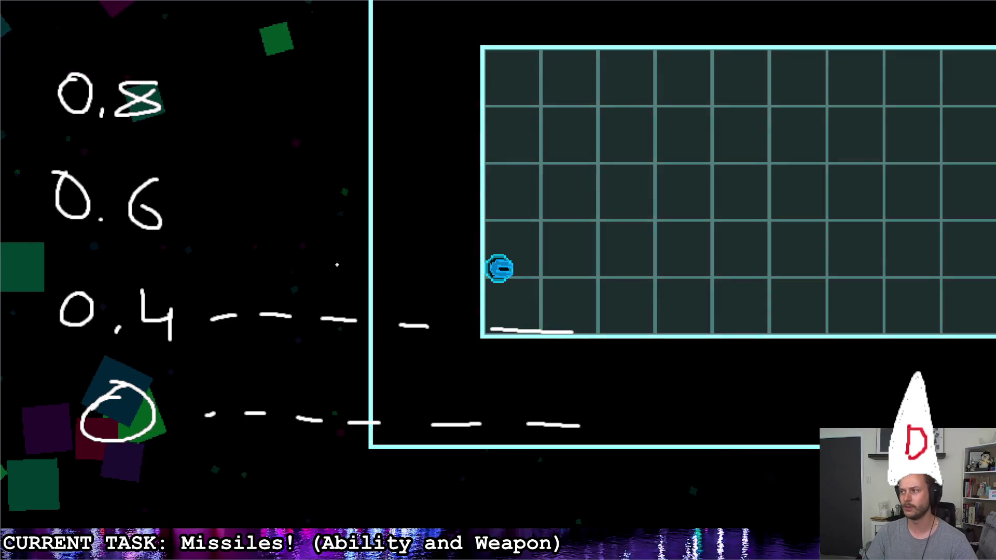
{"action": "left_click_drag", "start_coordinate": [637, 301], "coordinate": [670, 322]}
{"action": "mouse_move", "coordinate": [674, 311]}
{"action": "left_mouse_down"}
{"action": "mouse_move", "coordinate": [676, 339]}
{"action": "mouse_move", "coordinate": [706, 317]}
{"action": "mouse_move", "coordinate": [741, 311]}
{"action": "mouse_move", "coordinate": [732, 318]}
{"action": "left_mouse_up"}
{"action": "mouse_move", "coordinate": [774, 311]}
{"action": "left_mouse_down"}
{"action": "mouse_move", "coordinate": [728, 350]}
{"action": "mouse_move", "coordinate": [760, 344]}
{"action": "left_mouse_up"}
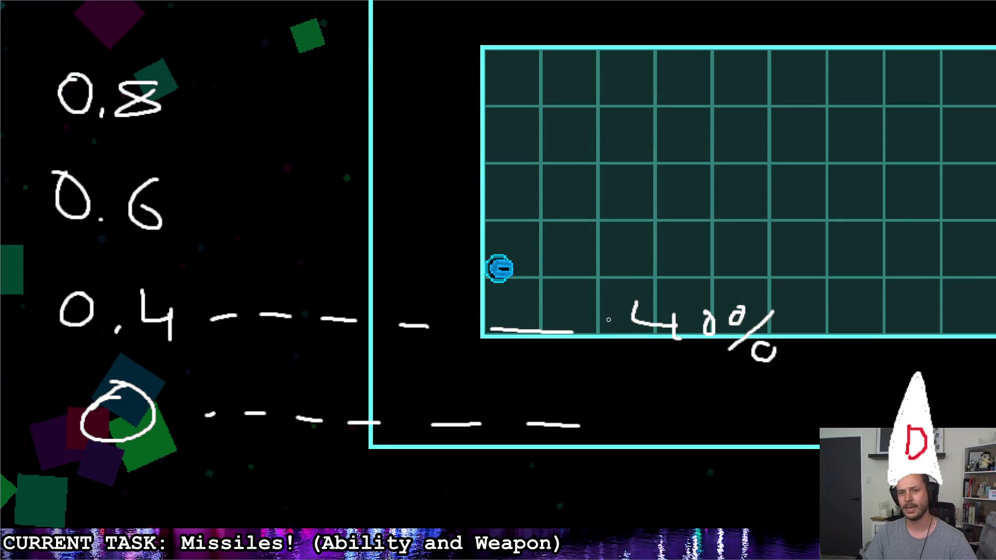
Fire a last missile volley across the grid, then stop the game and return to the editor
{"action": "left_click", "coordinate": [586, 305]}
{"action": "key", "text": "w"}
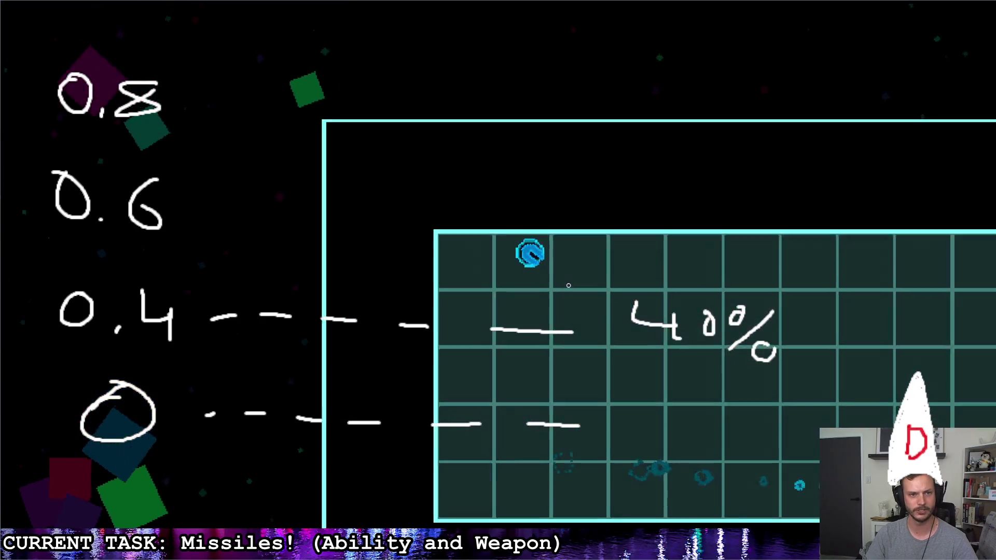
{"action": "key", "text": "s"}
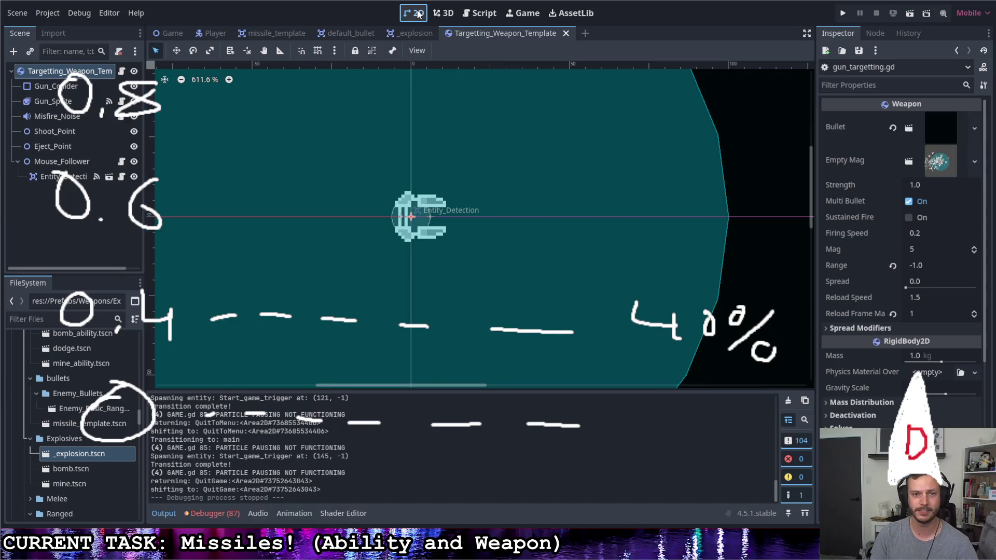
Switch to the Game scene and zoom out to about 56.4% to frame the whole level layout
{"action": "left_click", "coordinate": [168, 28]}
{"action": "scroll", "coordinate": [453, 218], "scroll_direction": "down", "scroll_amount": 2}
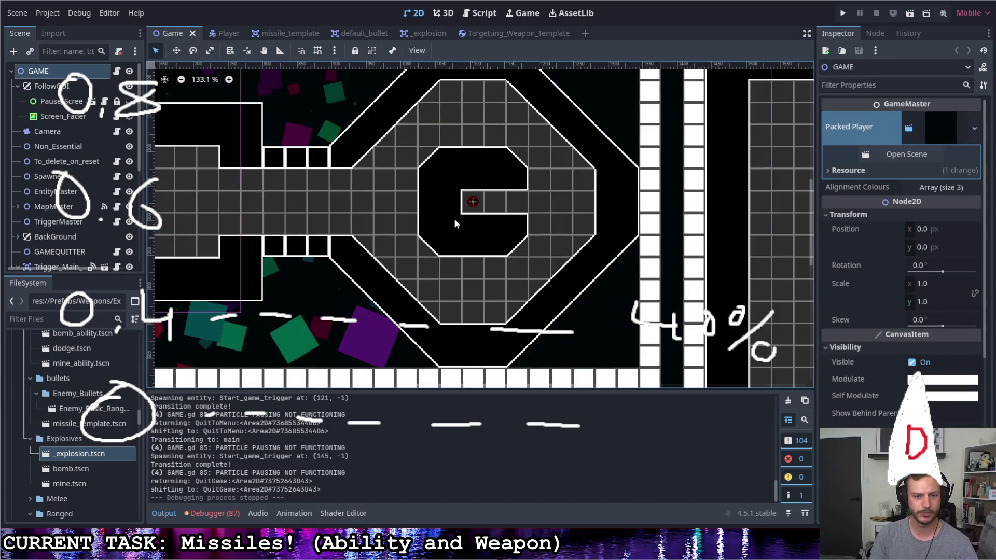
{"action": "scroll", "coordinate": [453, 216], "scroll_direction": "down", "scroll_amount": 5}
{"action": "left_click", "coordinate": [421, 335]}
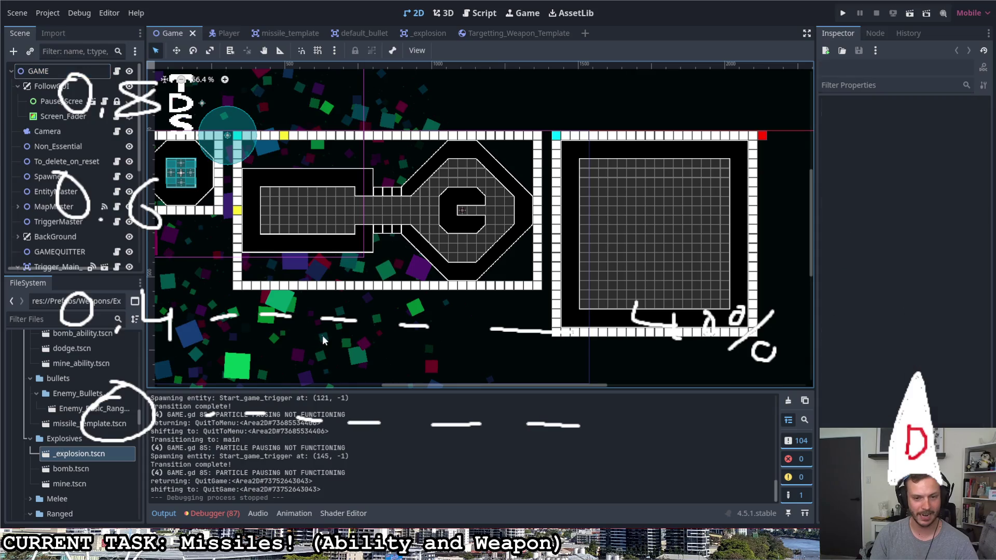
{"action": "mouse_move", "coordinate": [421, 335]}
{"action": "left_mouse_down"}
{"action": "mouse_move", "coordinate": [546, 297]}
{"action": "mouse_move", "coordinate": [624, 287]}
{"action": "mouse_move", "coordinate": [699, 317]}
{"action": "left_mouse_up"}
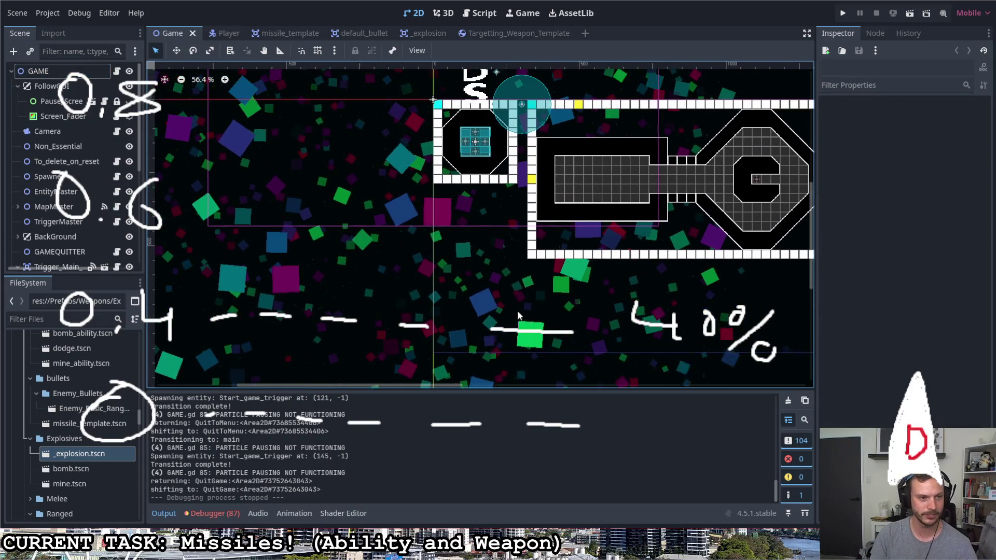
{"action": "scroll", "coordinate": [80, 232], "scroll_direction": "down", "scroll_amount": 3}
{"action": "scroll", "coordinate": [34, 178], "scroll_direction": "up", "scroll_amount": 5}
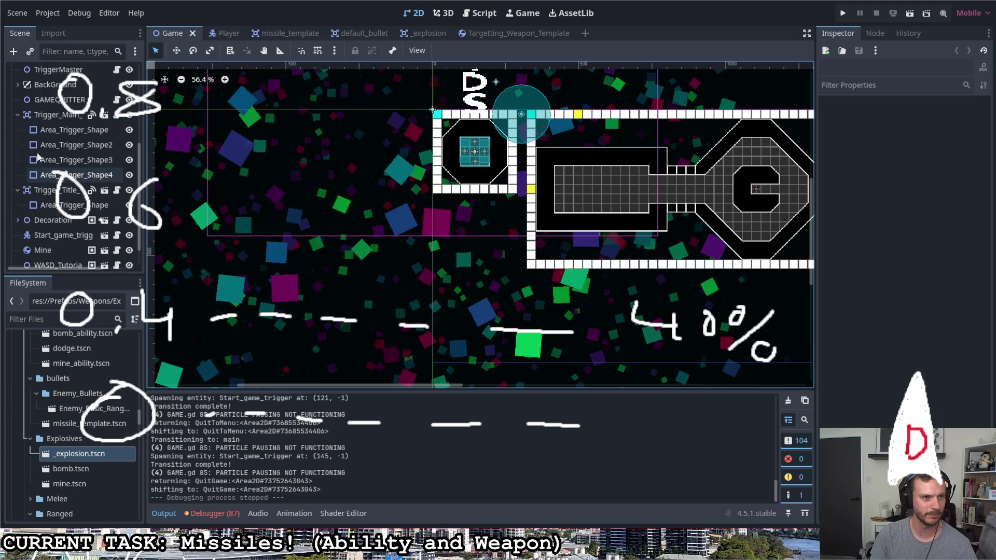
{"action": "scroll", "coordinate": [35, 178], "scroll_direction": "up", "scroll_amount": 3}
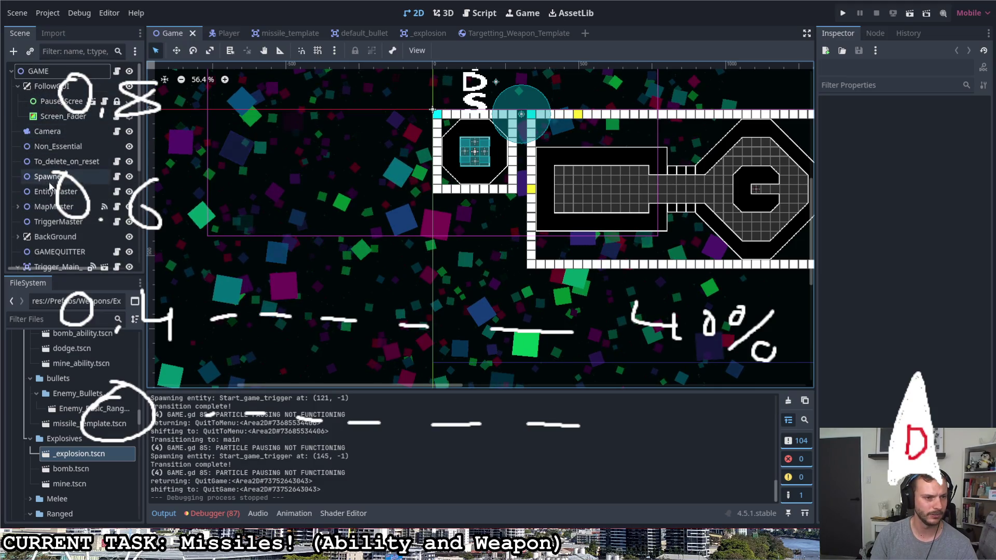
Expand BackGround and inspect each particle layer: parallax 0.3/0.5/0.9, amounts 64/256/4096
{"action": "scroll", "coordinate": [49, 179], "scroll_direction": "down", "scroll_amount": 3}
{"action": "left_click", "coordinate": [18, 187]}
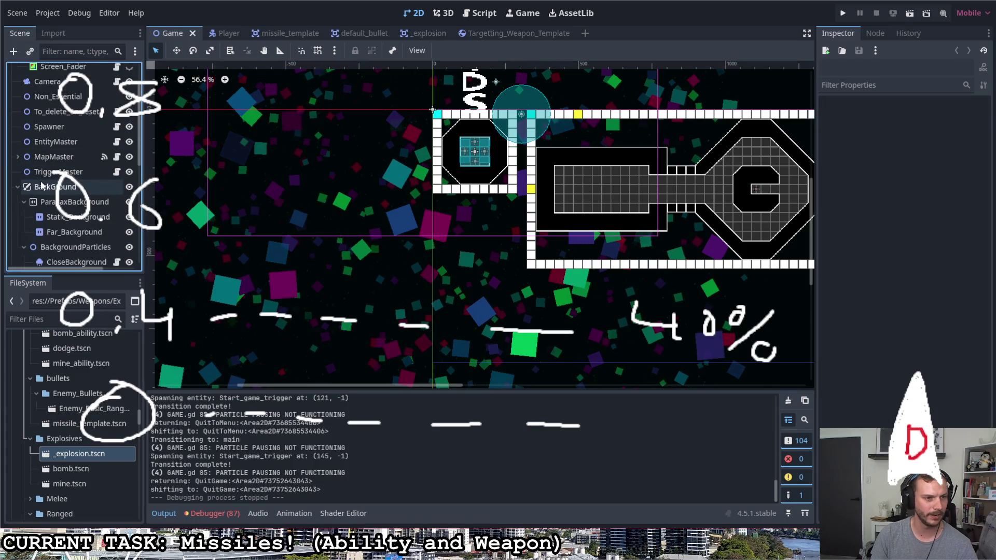
{"action": "scroll", "coordinate": [45, 166], "scroll_direction": "down", "scroll_amount": 3}
{"action": "left_click", "coordinate": [54, 153]}
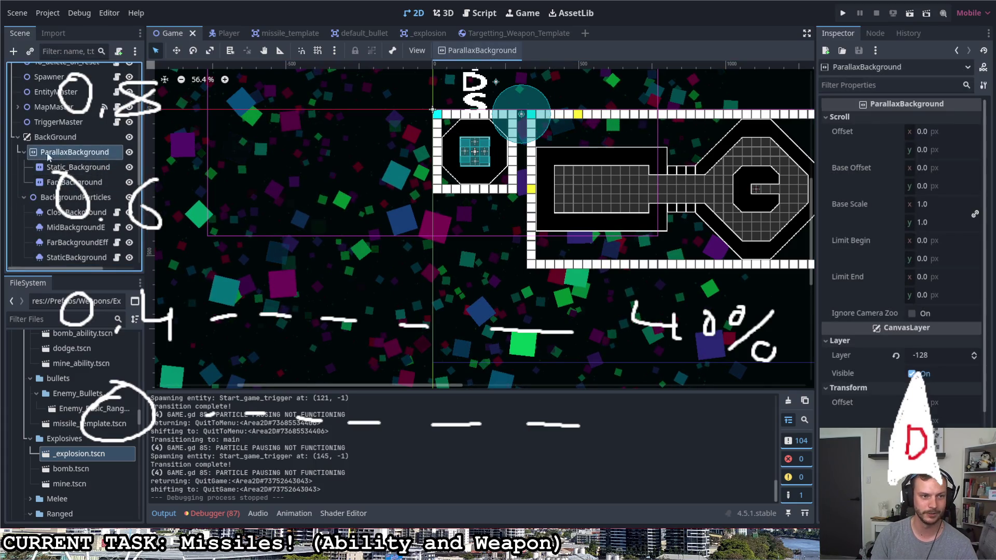
{"action": "scroll", "coordinate": [75, 187], "scroll_direction": "down", "scroll_amount": 2}
{"action": "left_click", "coordinate": [75, 173]}
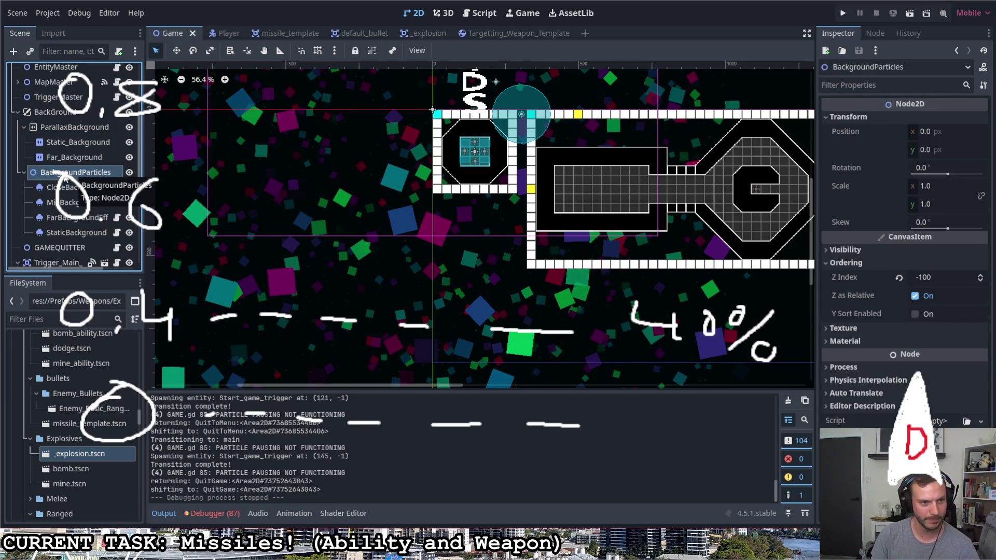
{"action": "left_click", "coordinate": [65, 188]}
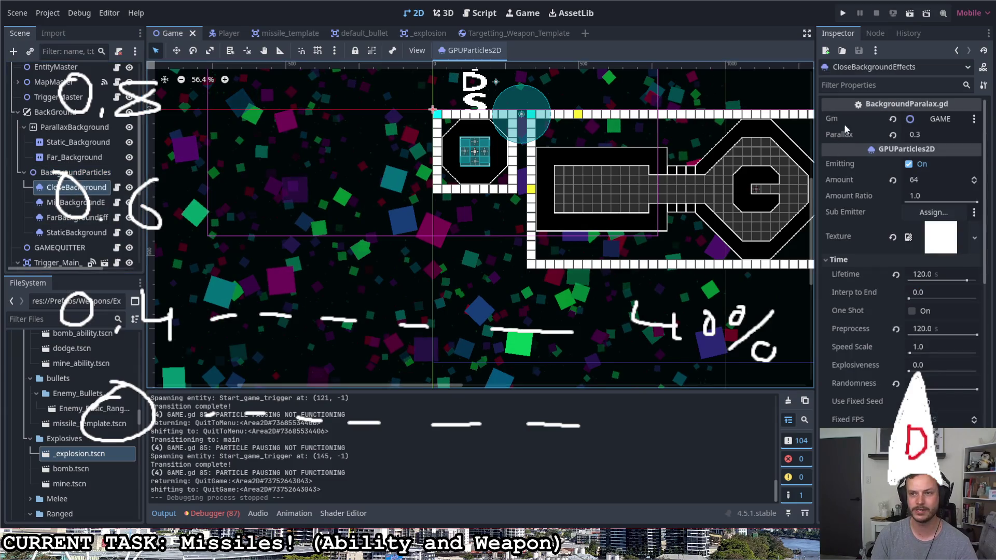
{"action": "left_click", "coordinate": [59, 201]}
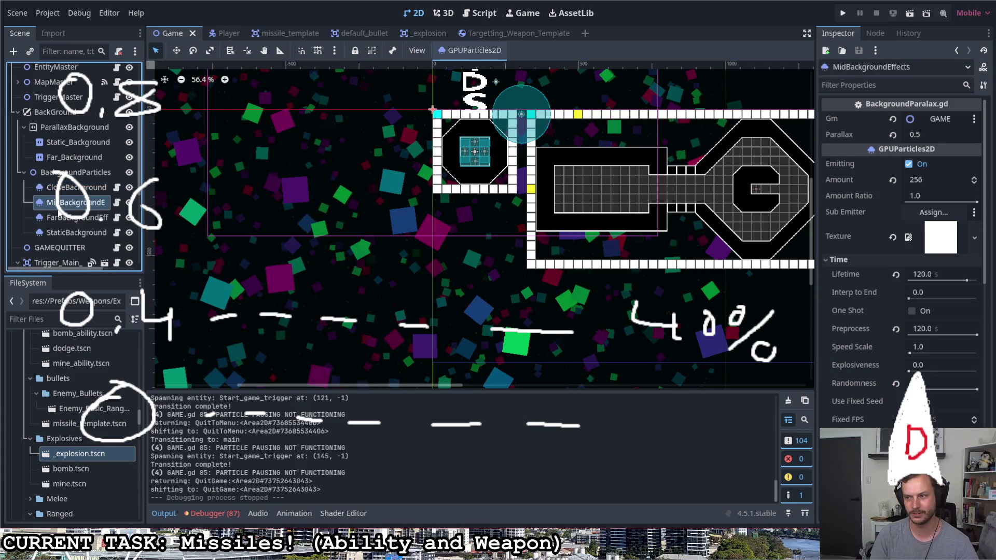
{"action": "left_click", "coordinate": [76, 233]}
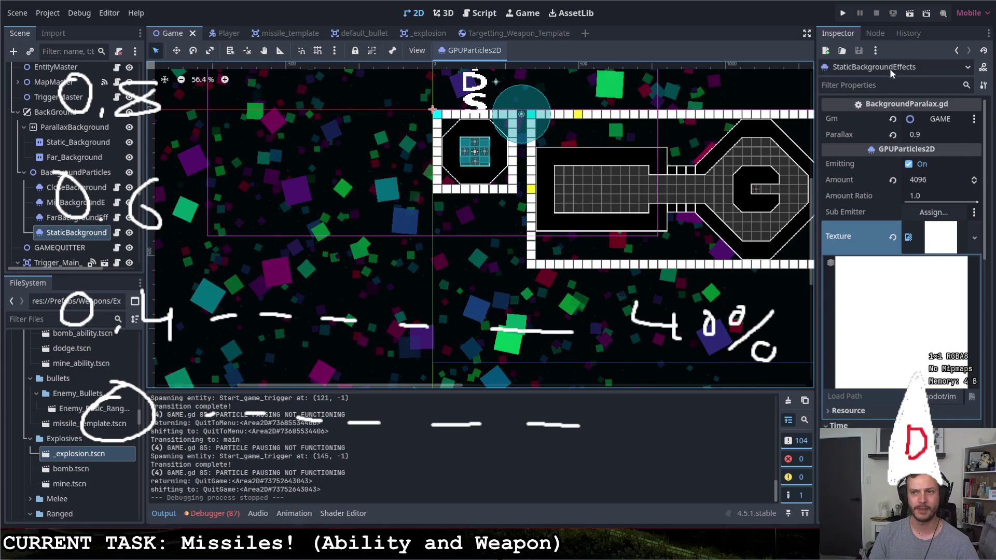
Open BackgroundParalax.gd and read through its camera variables and _process code
{"action": "left_click", "coordinate": [116, 233]}
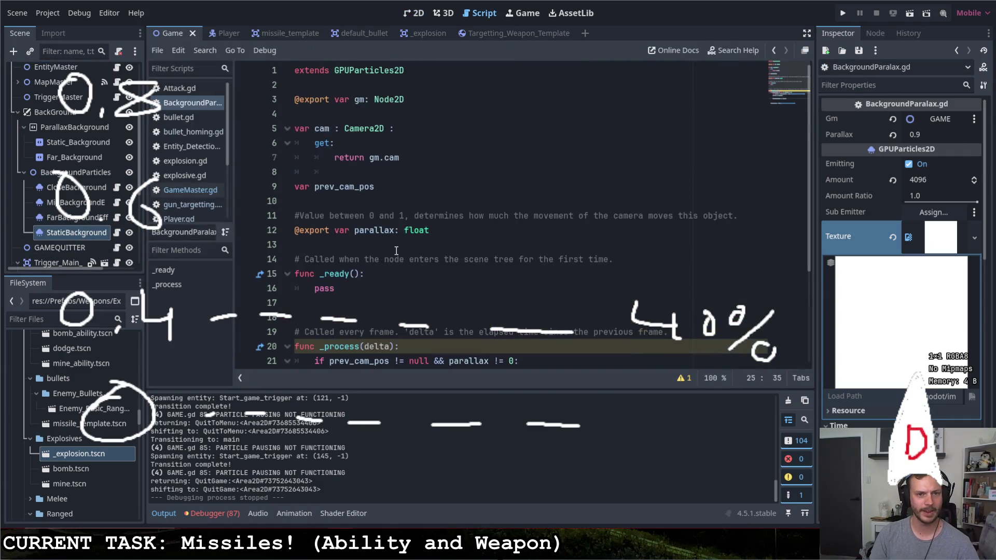
{"action": "double_click", "coordinate": [327, 130]}
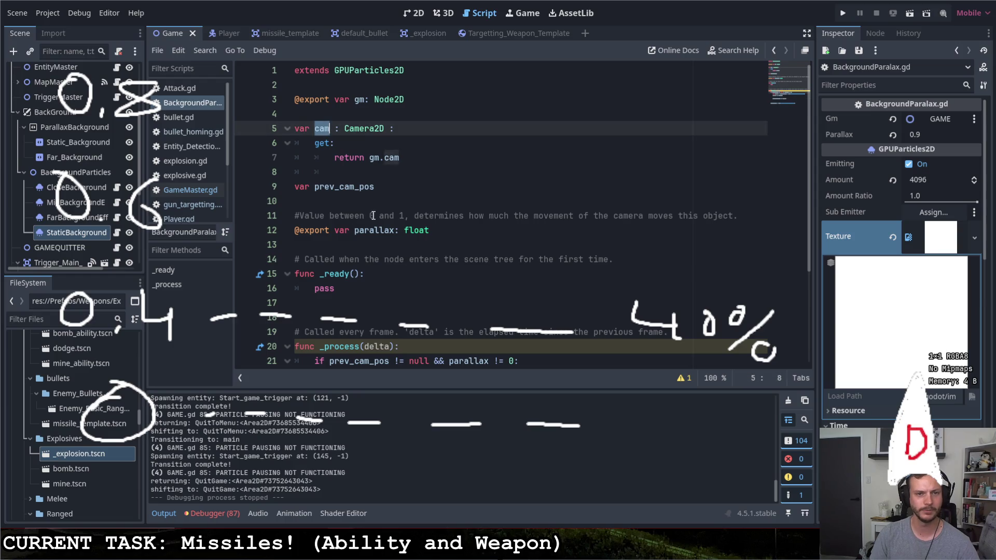
{"action": "scroll", "coordinate": [466, 243], "scroll_direction": "down", "scroll_amount": 3}
{"action": "scroll", "coordinate": [458, 241], "scroll_direction": "up", "scroll_amount": 3}
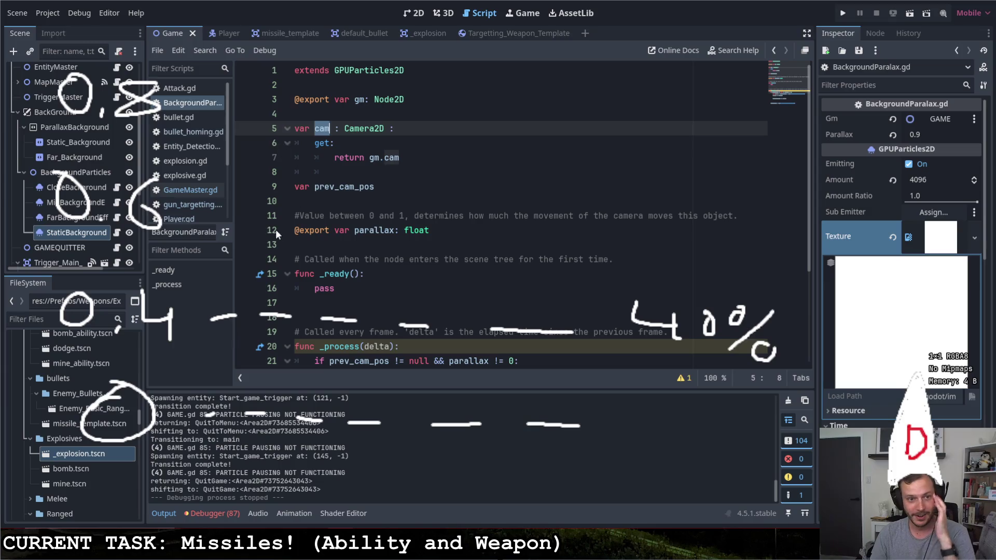
{"action": "scroll", "coordinate": [363, 217], "scroll_direction": "down", "scroll_amount": 3}
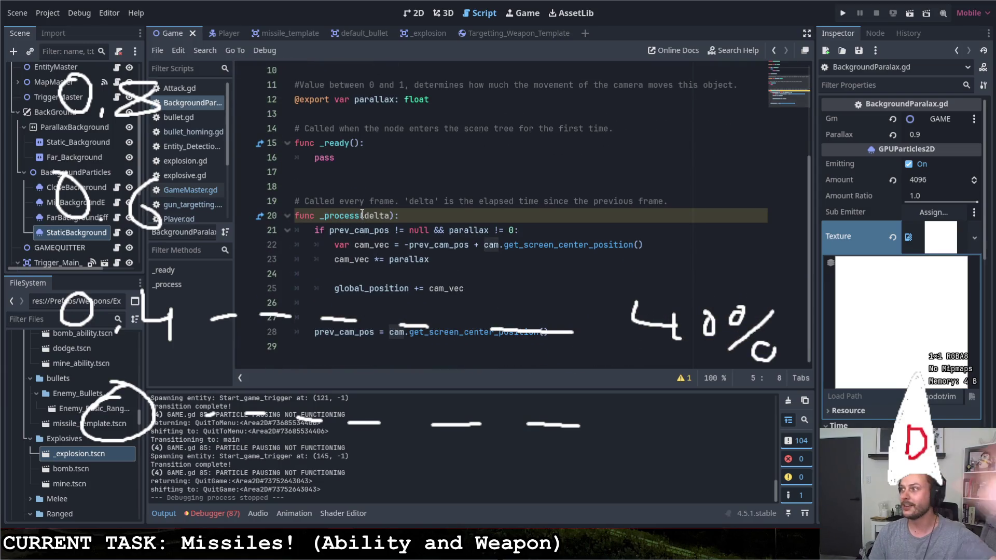
{"action": "scroll", "coordinate": [876, 257], "scroll_direction": "down", "scroll_amount": 2}
{"action": "scroll", "coordinate": [876, 257], "scroll_direction": "down", "scroll_amount": 4}
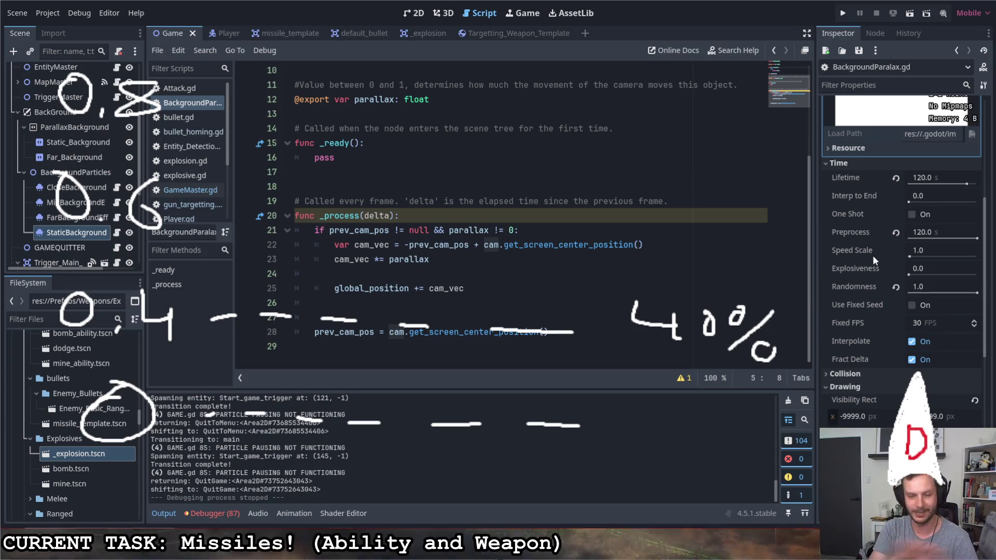
Add a minus before prev_cam_pos on line 22, review lines 23–25, and return to the 2D view
{"action": "left_click", "coordinate": [409, 244]}
{"action": "type", "text": "-"}
{"action": "left_click", "coordinate": [495, 244]}
{"action": "left_click_drag", "start_coordinate": [497, 245], "coordinate": [632, 245]}
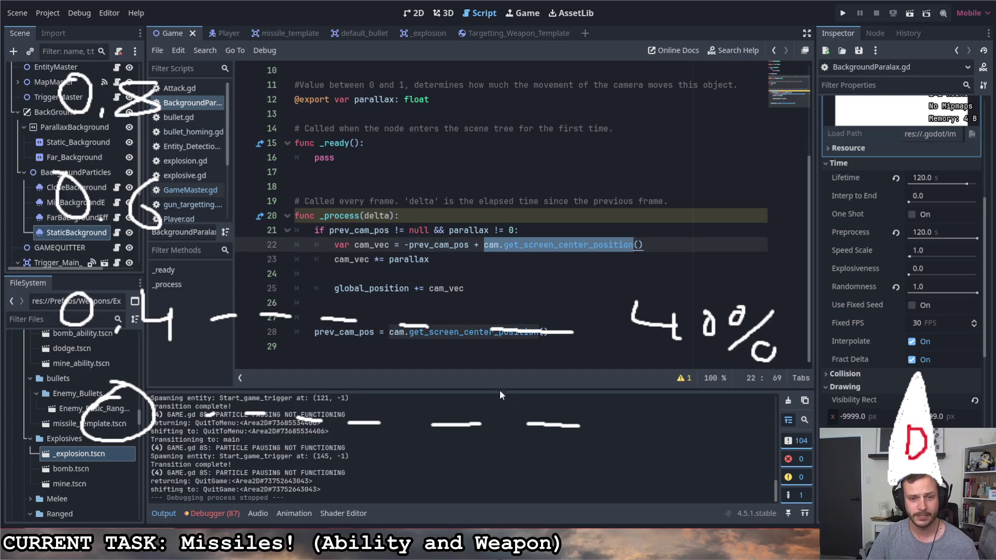
{"action": "double_click", "coordinate": [437, 259]}
{"action": "key", "text": "Left"}
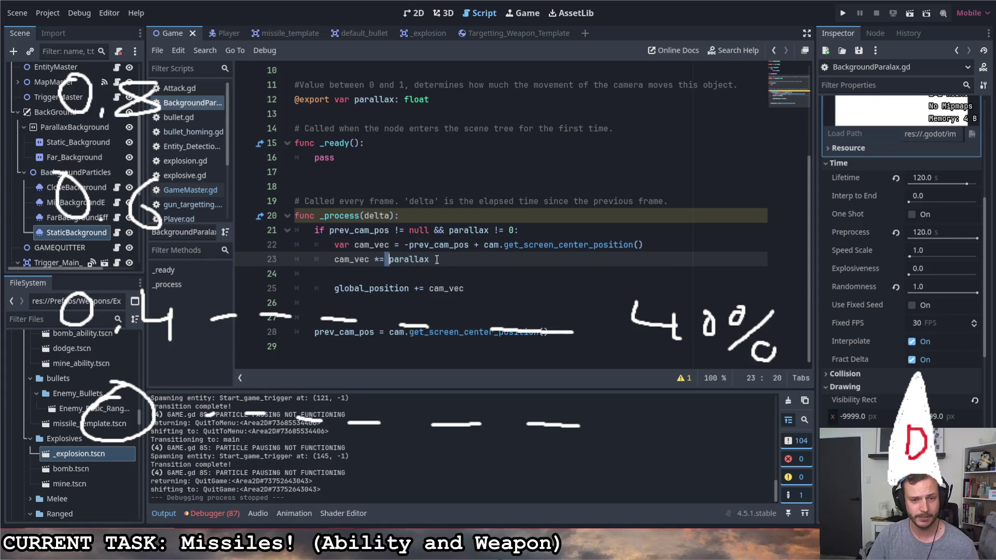
{"action": "left_click_drag", "start_coordinate": [473, 289], "coordinate": [315, 289]}
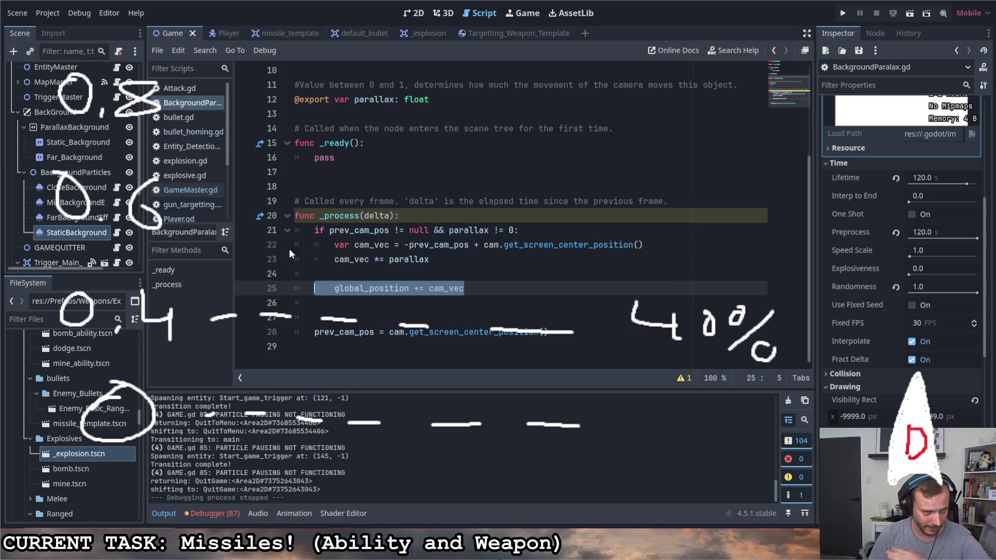
{"action": "left_click", "coordinate": [413, 13]}
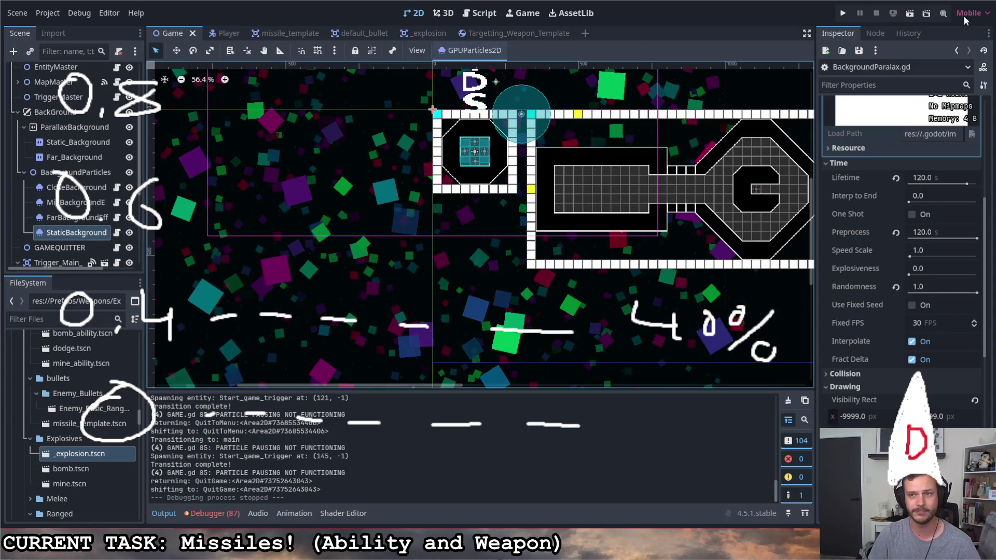
{"action": "left_click", "coordinate": [843, 14]}
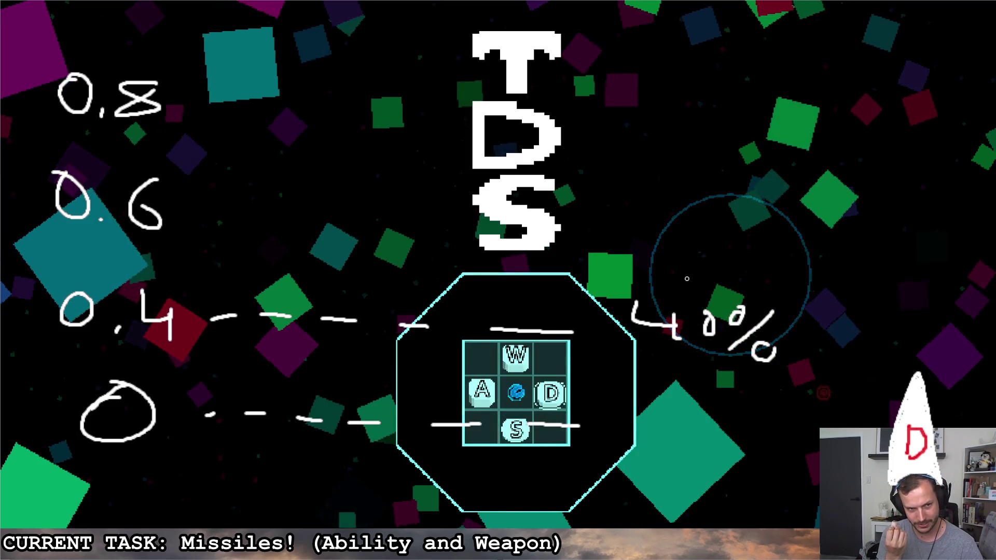
{"action": "key", "text": "d"}
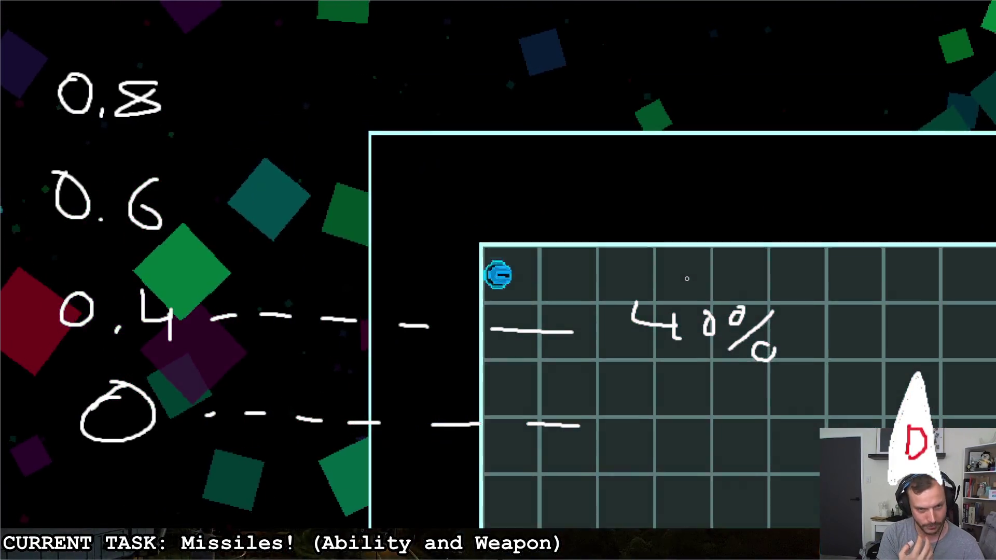
{"action": "key", "text": "d"}
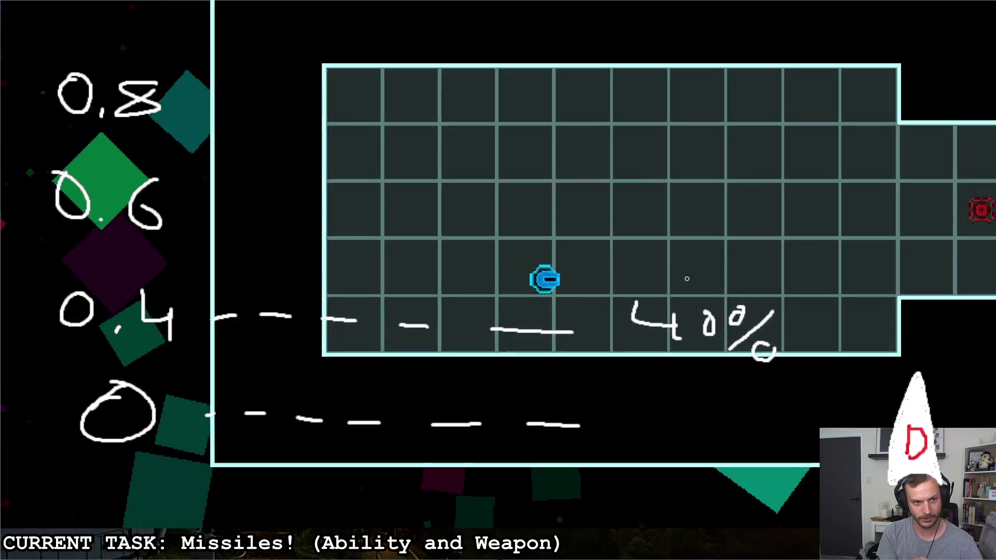
{"action": "key", "text": "d"}
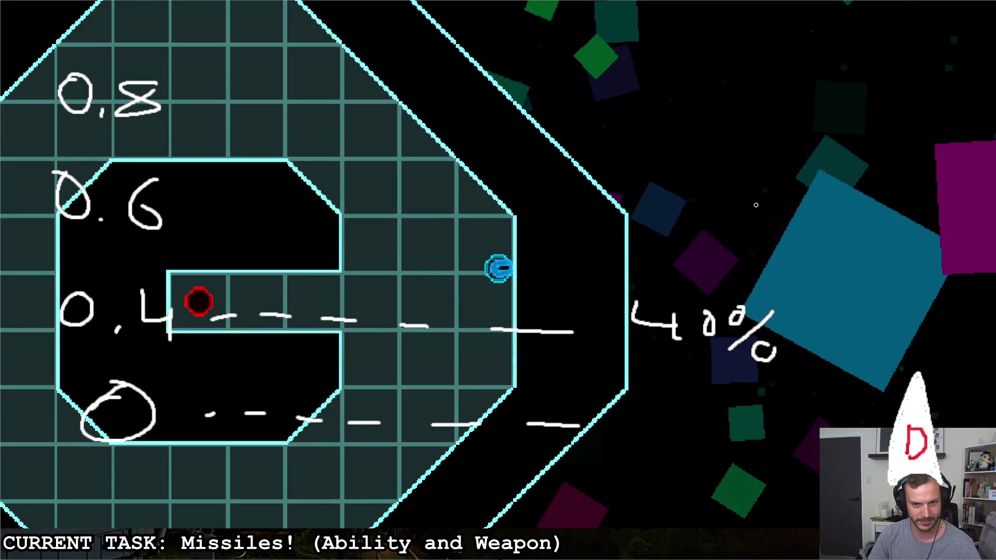
{"action": "left_click", "coordinate": [287, 253]}
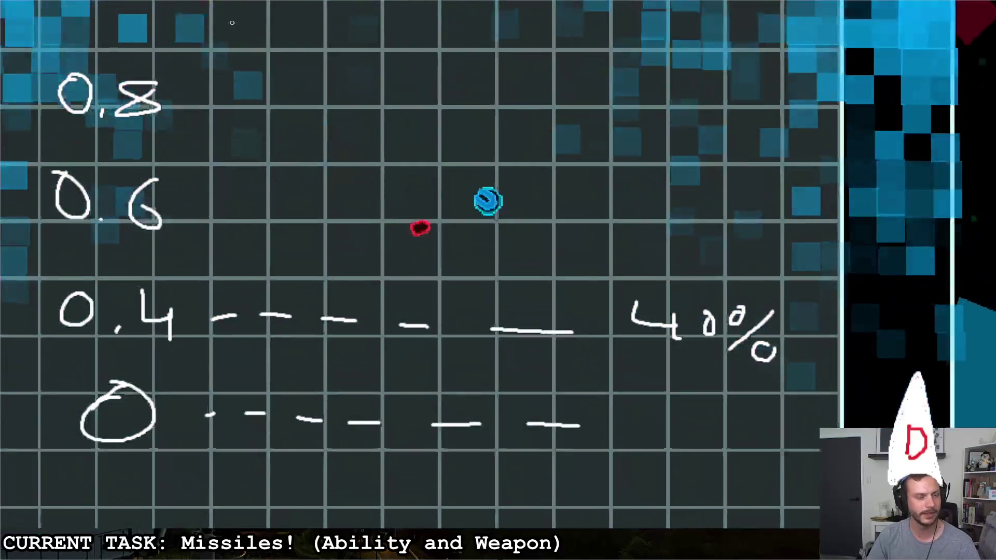
{"action": "left_click", "coordinate": [640, 319]}
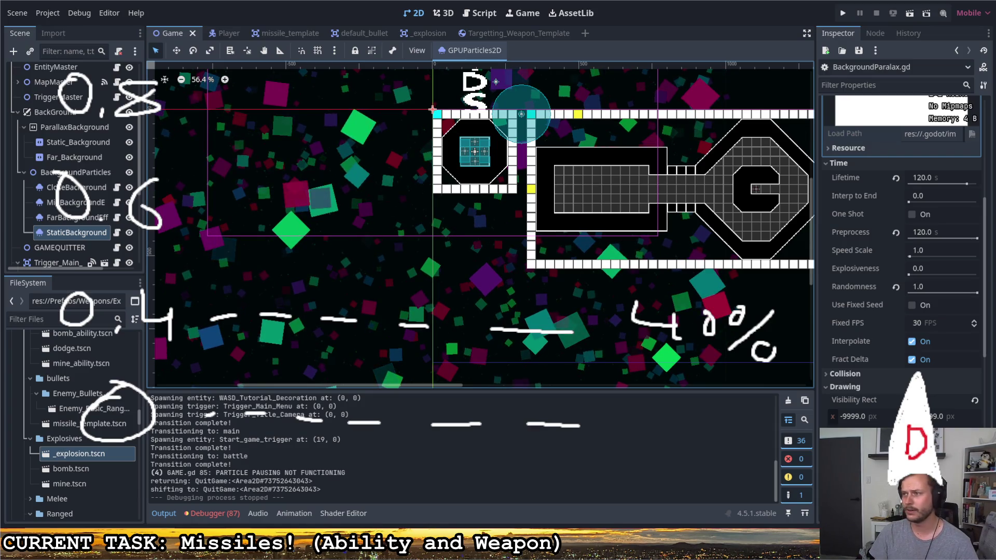
Switch to the Tumblr developer blog in Firefox and scroll through its posts
{"action": "key", "text": "alt+Tab"}
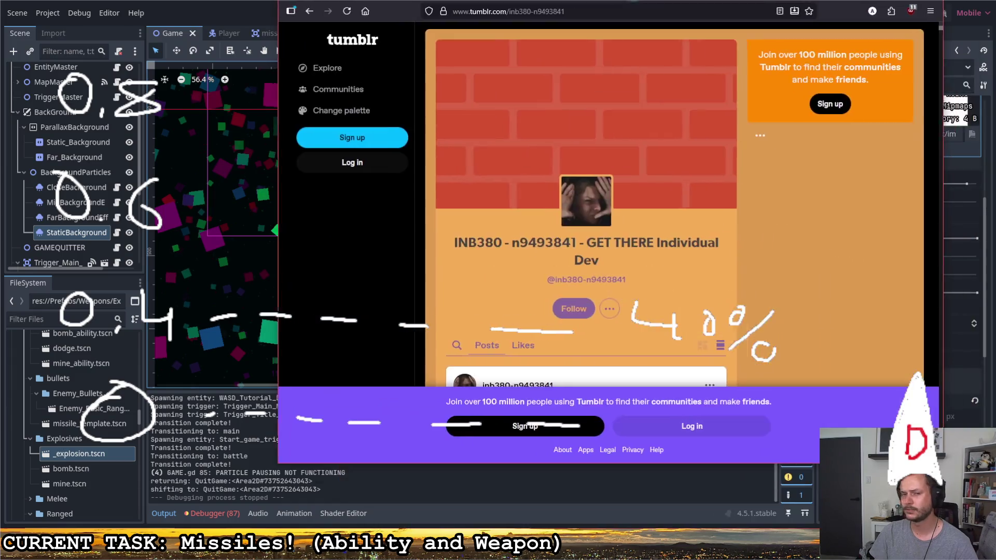
{"action": "scroll", "coordinate": [571, 176], "scroll_direction": "down", "scroll_amount": 10}
{"action": "scroll", "coordinate": [580, 185], "scroll_direction": "down", "scroll_amount": 15}
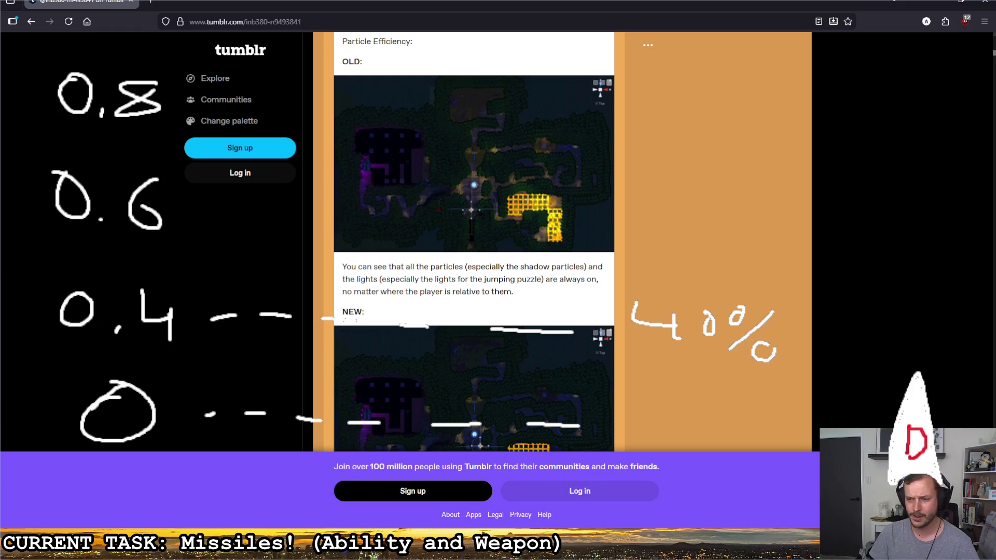
{"action": "key", "text": "Home"}
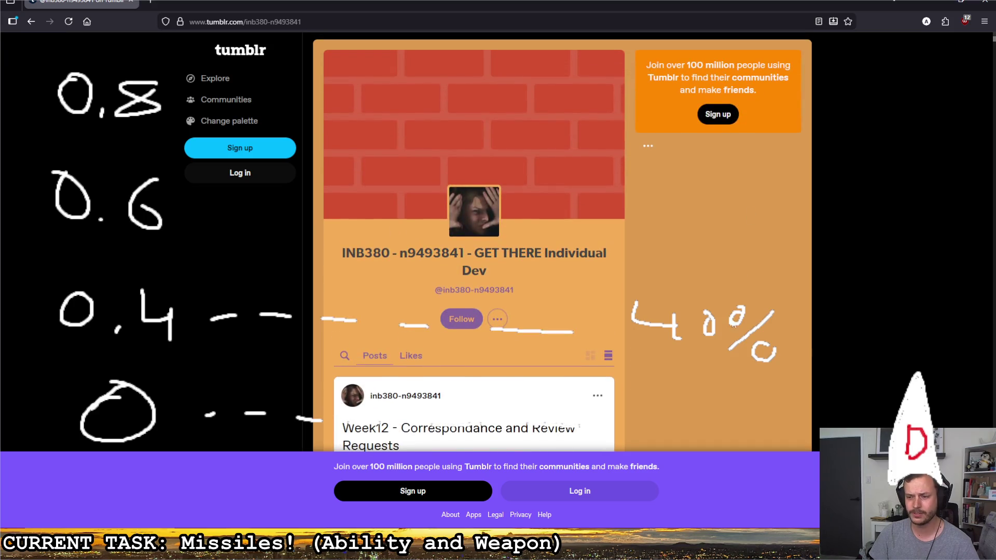
{"action": "scroll", "coordinate": [713, 429], "scroll_direction": "down", "scroll_amount": 10}
Delete the purple sign-up footer via Inspect, then close DevTools and keep reading
{"action": "right_click", "coordinate": [687, 474]}
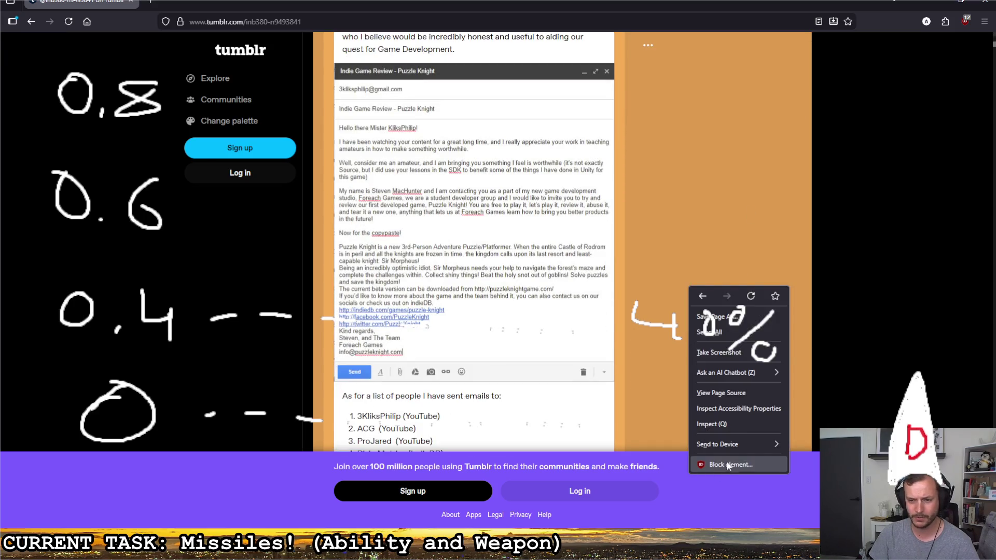
{"action": "left_click", "coordinate": [726, 422]}
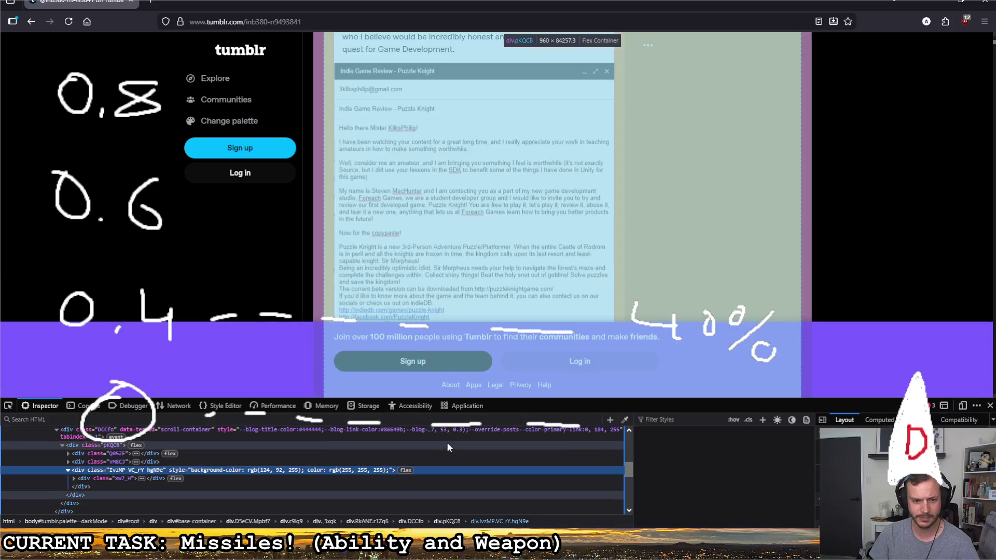
{"action": "key", "text": "Delete"}
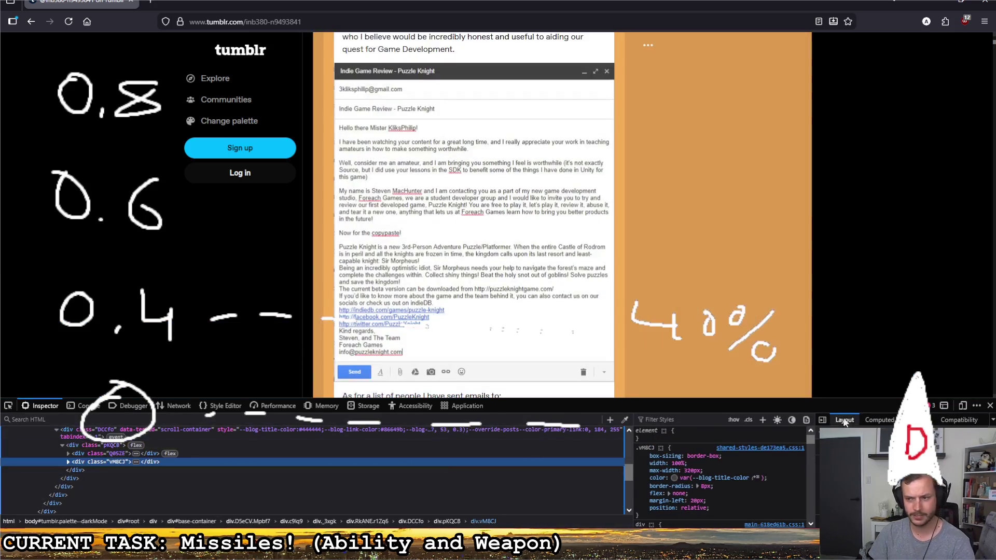
{"action": "key", "text": "F12"}
{"action": "scroll", "coordinate": [617, 424], "scroll_direction": "down", "scroll_amount": 10}
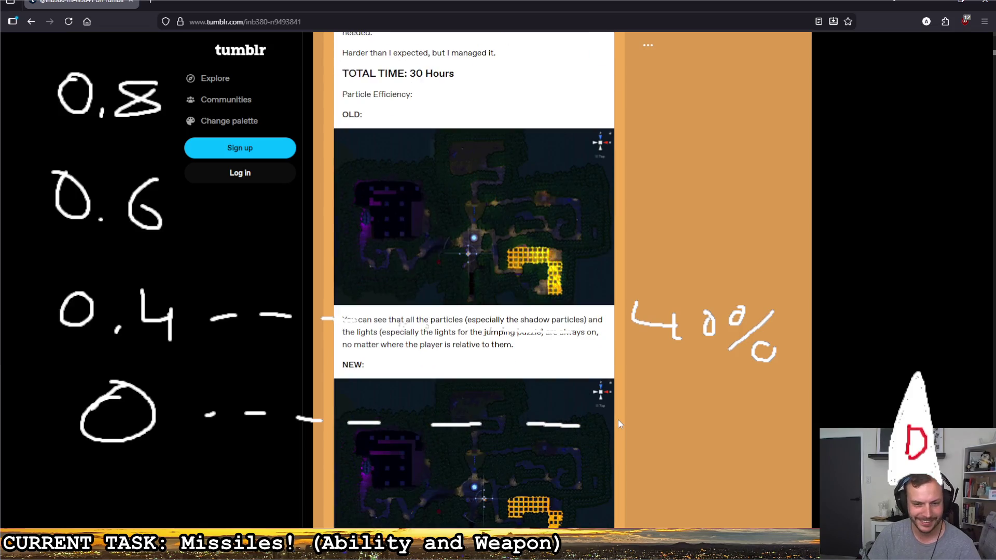
{"action": "scroll", "coordinate": [625, 416], "scroll_direction": "down", "scroll_amount": 10}
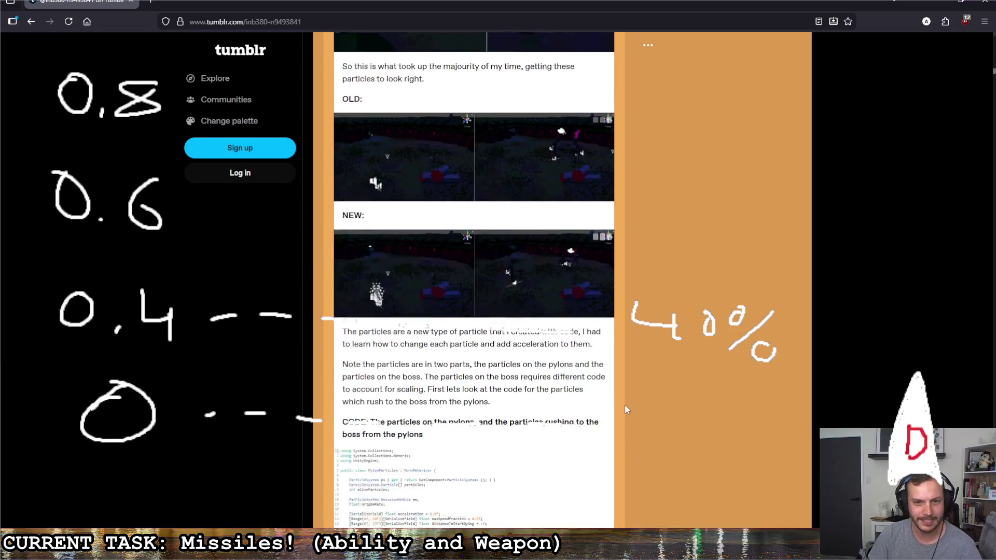
Close the Tumblr sign-up popup and read through the particle and Week 11 posts
{"action": "scroll", "coordinate": [624, 409], "scroll_direction": "down", "scroll_amount": 5}
{"action": "left_click", "coordinate": [636, 110]}
{"action": "scroll", "coordinate": [639, 326], "scroll_direction": "down", "scroll_amount": 8}
{"action": "scroll", "coordinate": [639, 326], "scroll_direction": "up", "scroll_amount": 8}
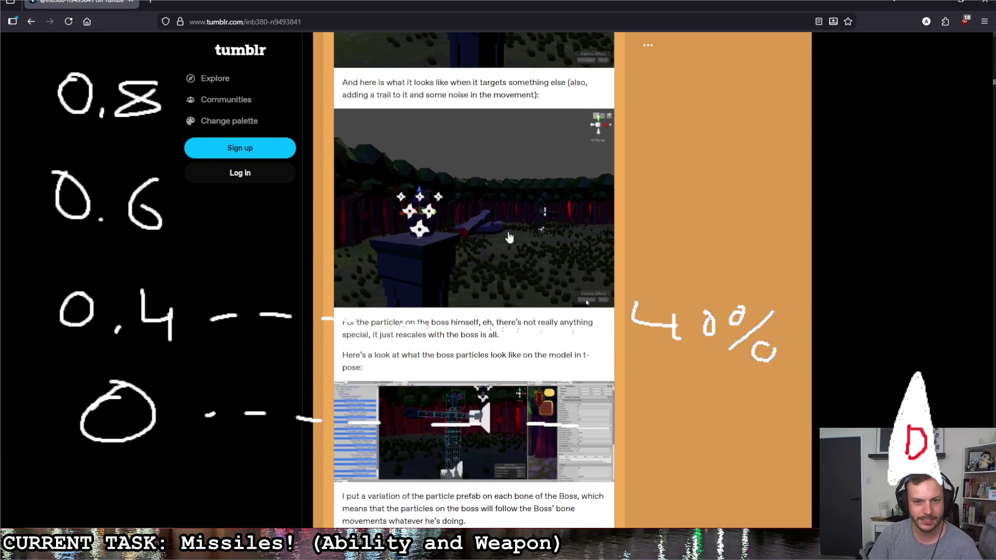
{"action": "scroll", "coordinate": [482, 225], "scroll_direction": "up", "scroll_amount": 4}
{"action": "scroll", "coordinate": [482, 226], "scroll_direction": "up", "scroll_amount": 2}
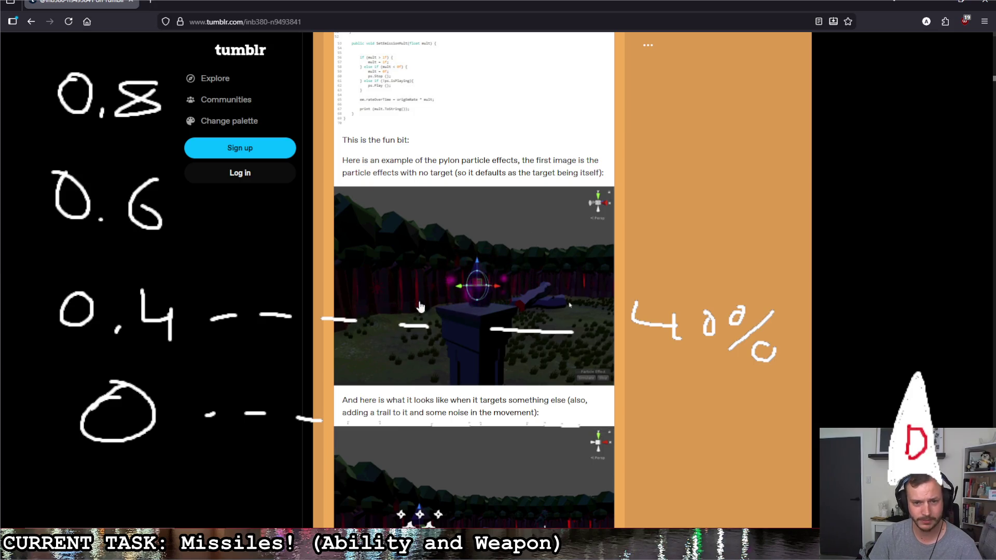
{"action": "scroll", "coordinate": [423, 208], "scroll_direction": "up", "scroll_amount": 2}
{"action": "scroll", "coordinate": [423, 209], "scroll_direction": "up", "scroll_amount": 4}
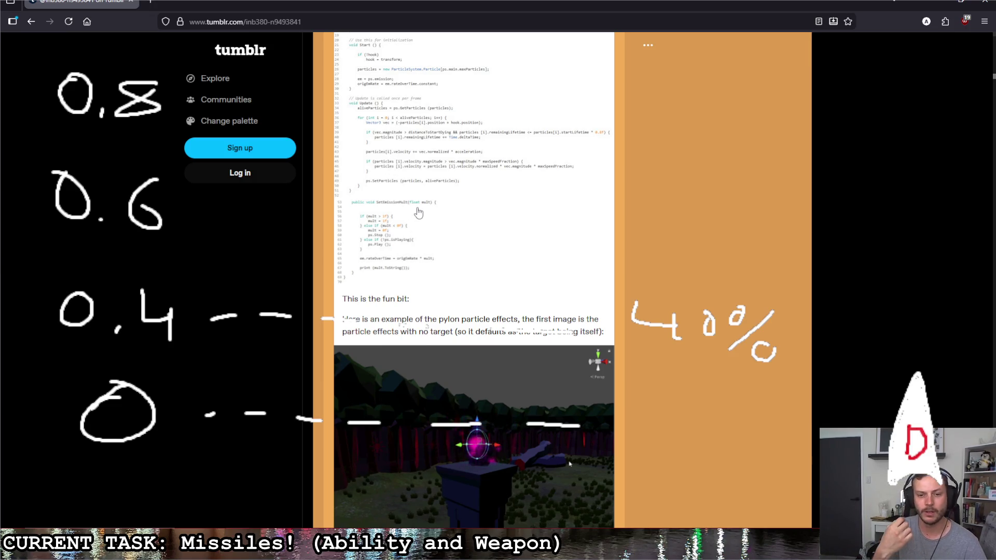
{"action": "scroll", "coordinate": [418, 212], "scroll_direction": "down", "scroll_amount": 7}
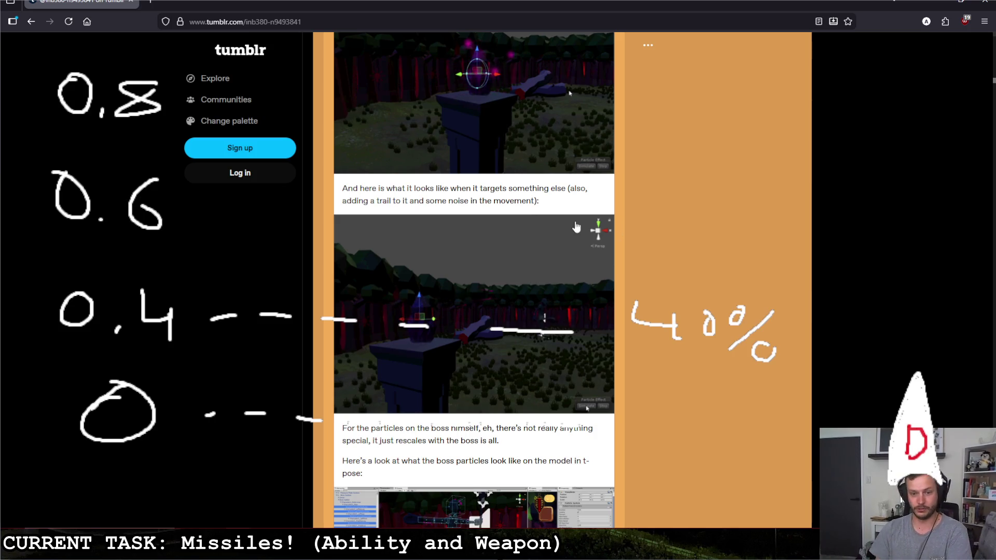
{"action": "scroll", "coordinate": [509, 239], "scroll_direction": "down", "scroll_amount": 15}
{"action": "scroll", "coordinate": [551, 282], "scroll_direction": "down", "scroll_amount": 4}
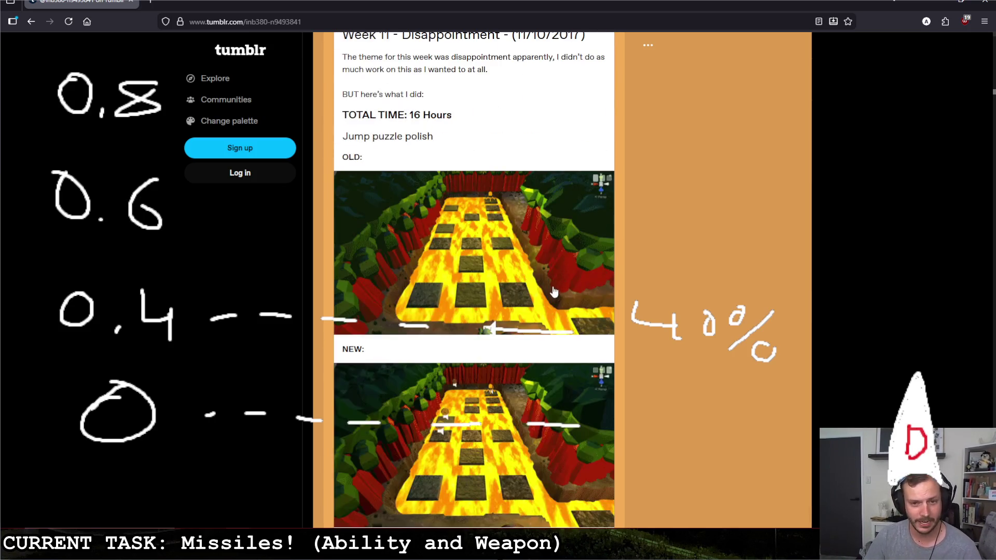
{"action": "scroll", "coordinate": [551, 291], "scroll_direction": "down", "scroll_amount": 12}
{"action": "scroll", "coordinate": [554, 296], "scroll_direction": "down", "scroll_amount": 7}
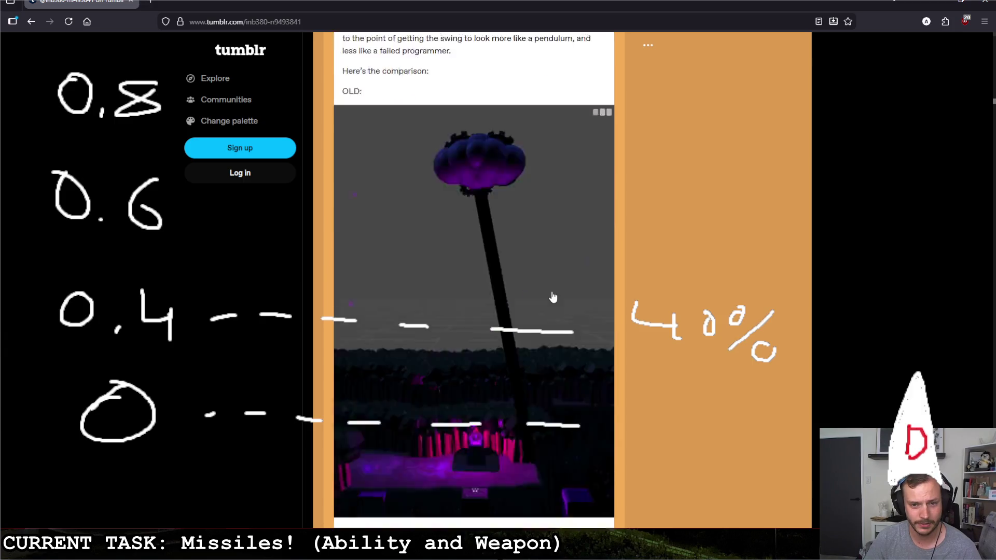
{"action": "scroll", "coordinate": [552, 297], "scroll_direction": "up", "scroll_amount": 15}
{"action": "scroll", "coordinate": [551, 298], "scroll_direction": "up", "scroll_amount": 12}
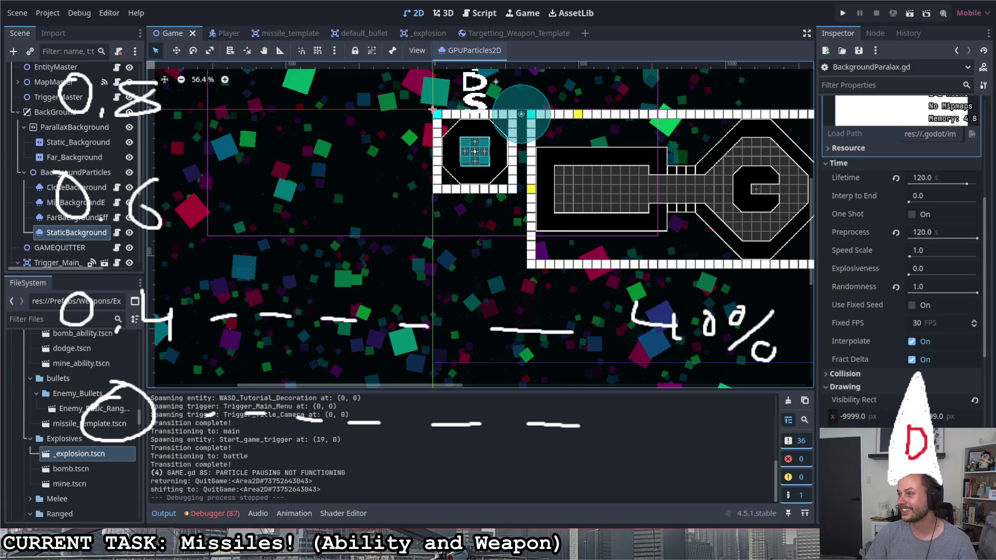
Go to youtube.com past the blocked-page warning, then switch back to the Godot editor
{"action": "key", "text": "alt+Tab"}
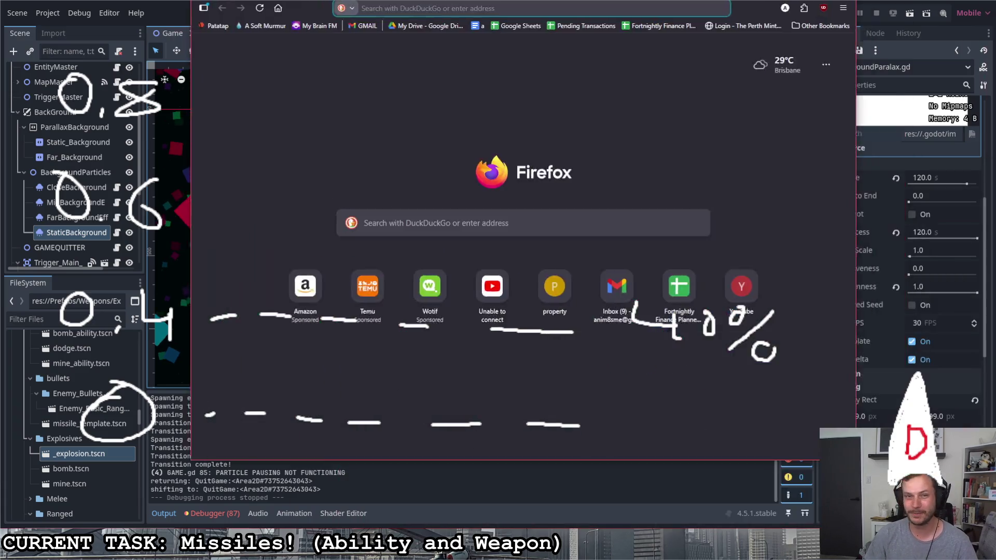
{"action": "left_click", "coordinate": [438, 22]}
{"action": "type", "text": "youtube.com/"}
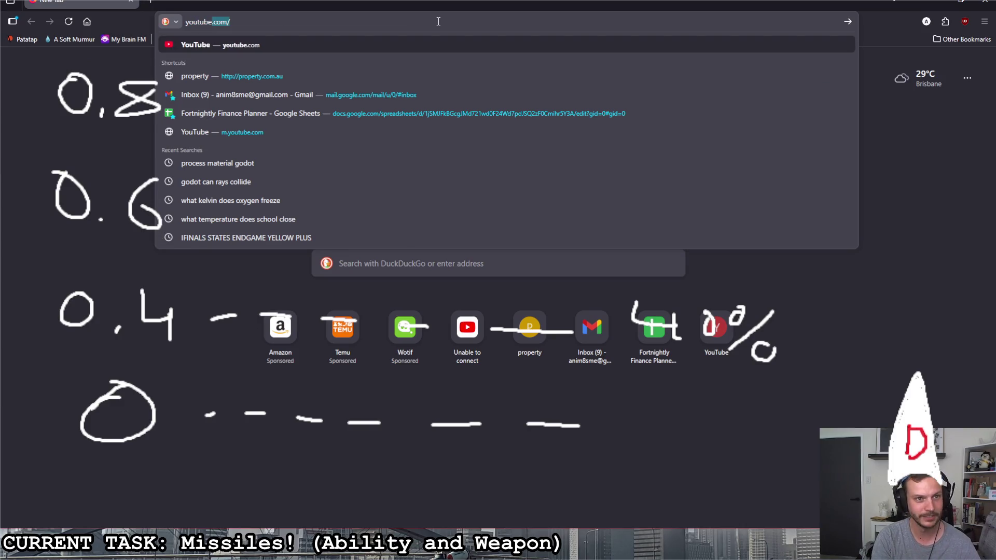
{"action": "key", "text": "Return"}
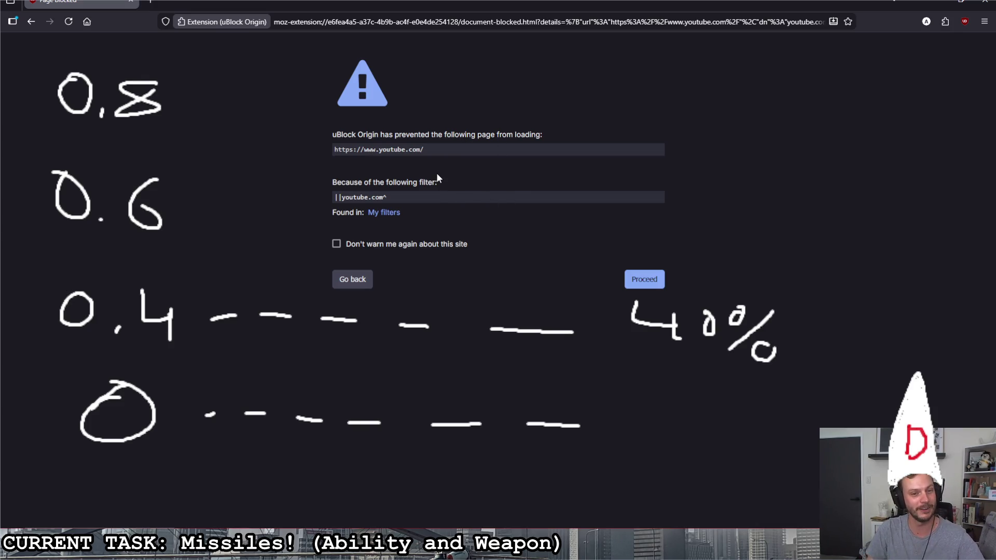
{"action": "left_click", "coordinate": [646, 283]}
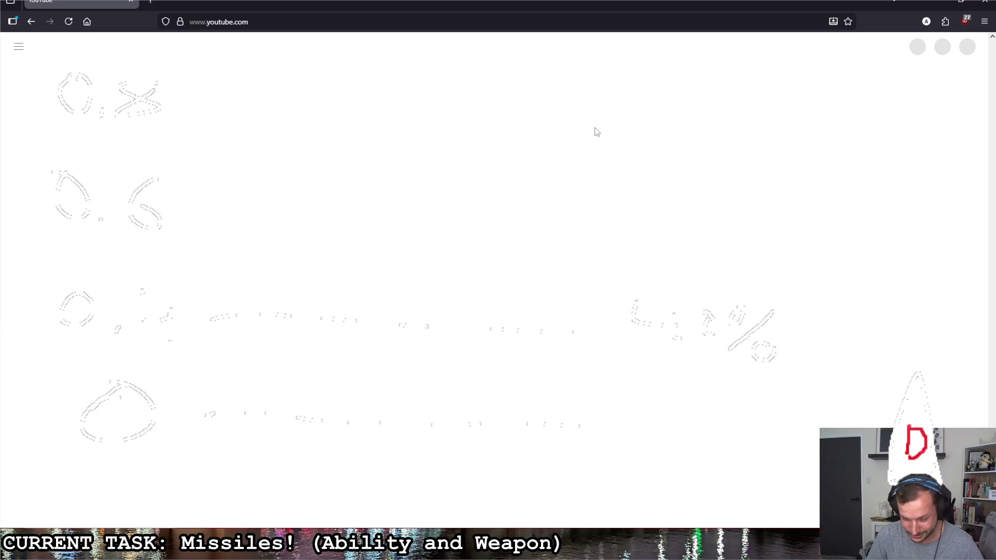
{"action": "key", "text": "alt+Tab"}
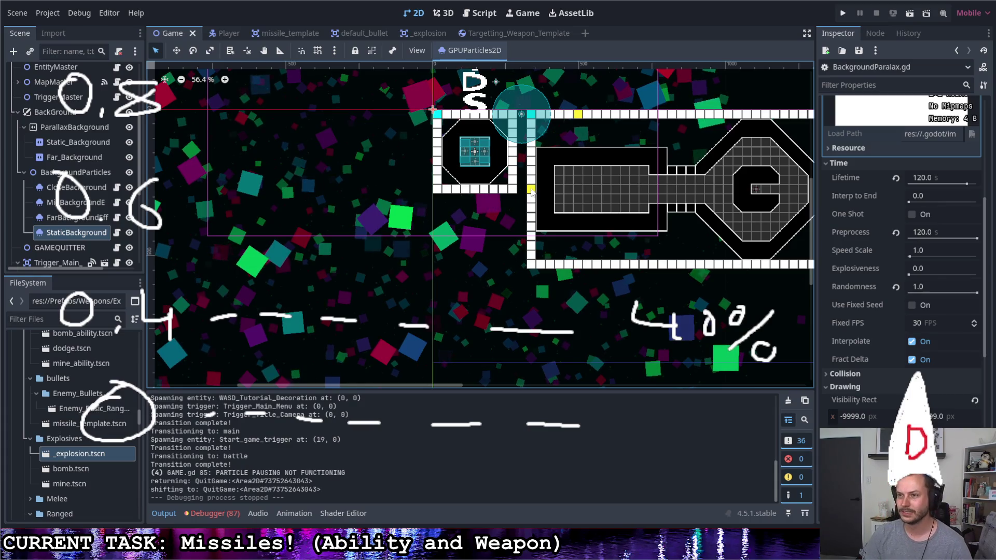
{"action": "key", "text": "alt+Tab"}
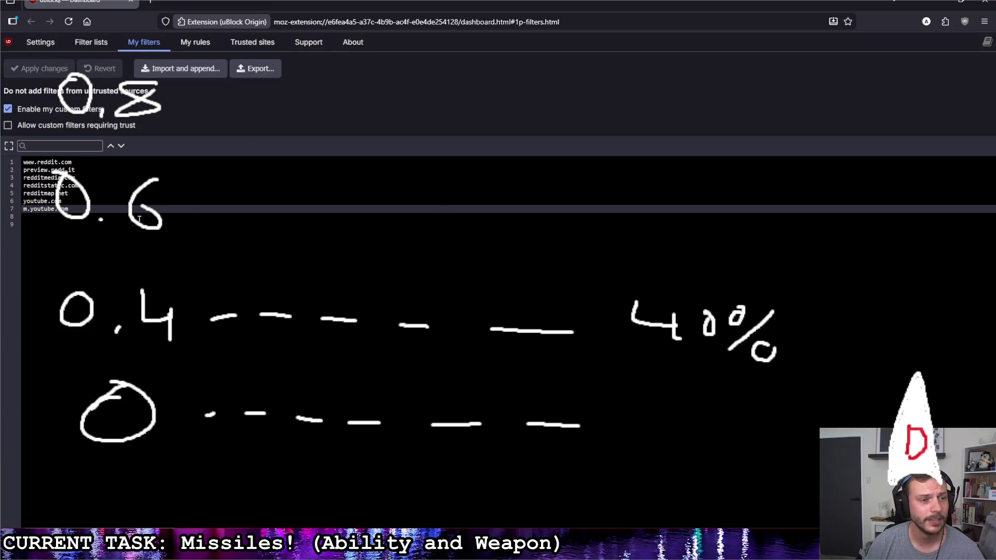
{"action": "mouse_move", "coordinate": [68, 208]}
{"action": "left_mouse_down"}
{"action": "mouse_move", "coordinate": [52, 193]}
{"action": "mouse_move", "coordinate": [19, 207]}
{"action": "left_mouse_up"}
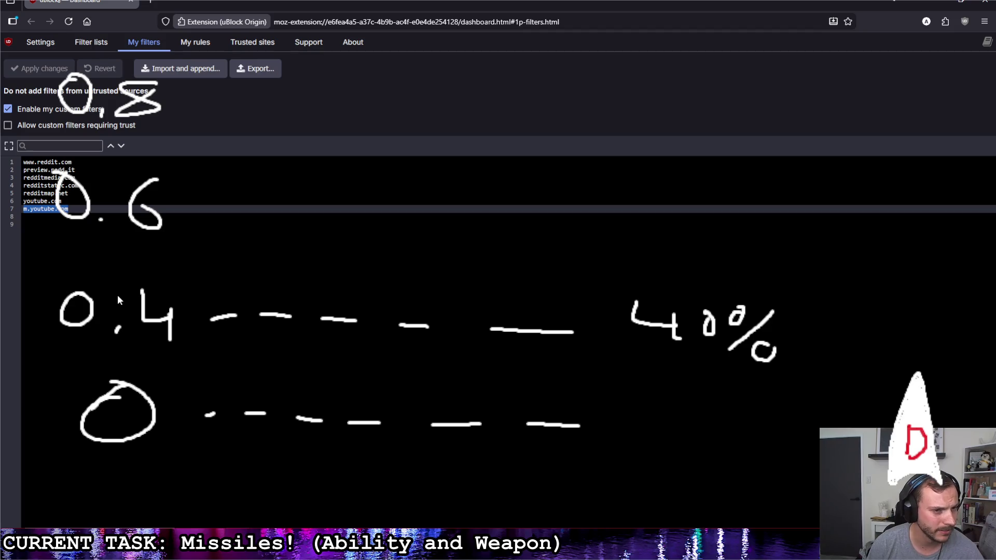
{"action": "left_click", "coordinate": [91, 208]}
{"action": "left_click_drag", "start_coordinate": [91, 208], "coordinate": [3, 204]}
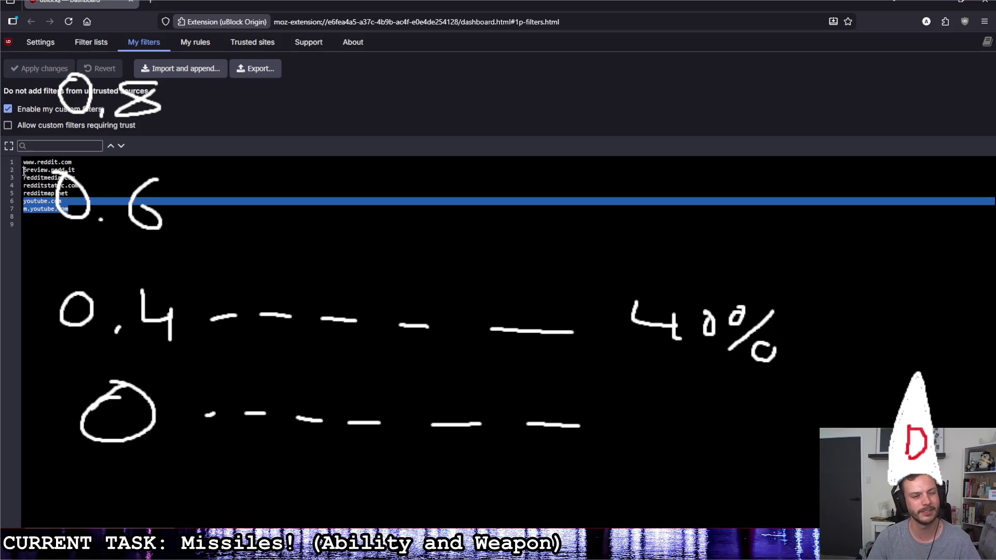
{"action": "left_click_drag", "start_coordinate": [23, 171], "coordinate": [76, 192]}
{"action": "left_click", "coordinate": [76, 193]}
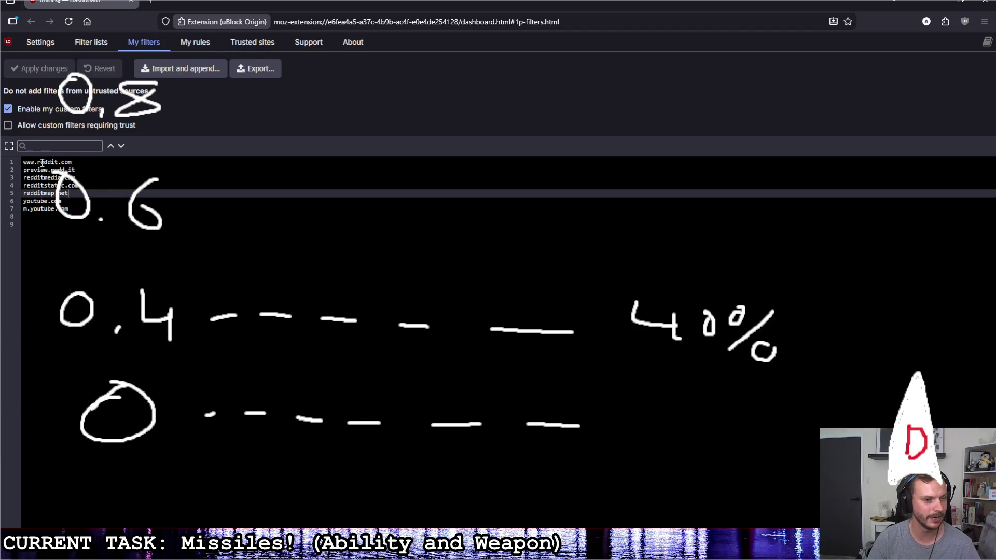
{"action": "left_click", "coordinate": [24, 171]}
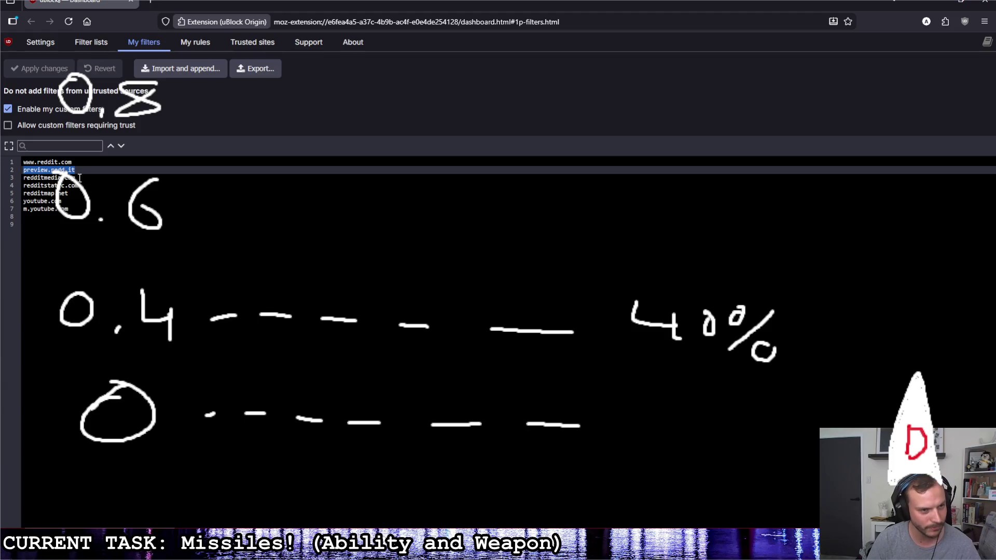
{"action": "triple_click", "coordinate": [82, 178]}
{"action": "triple_click", "coordinate": [87, 186]}
{"action": "left_click", "coordinate": [7, 194]}
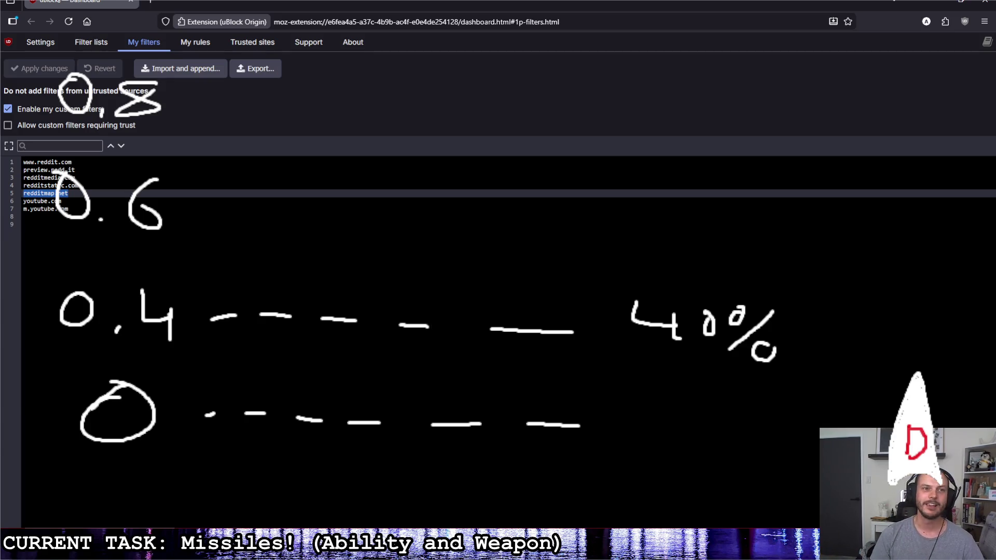
{"action": "key", "text": "alt+Tab"}
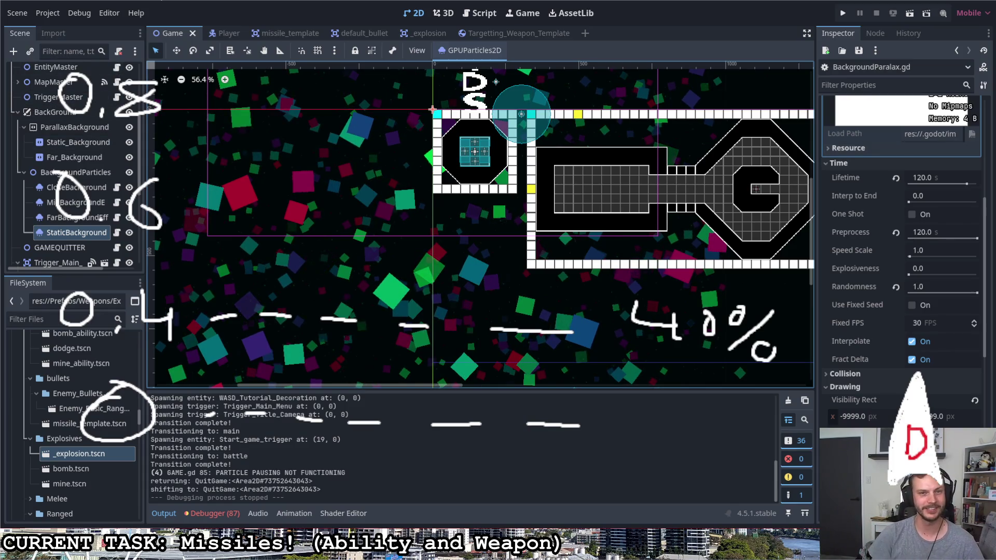
Review target usage in Targetting_Weapon_Template's gun_targetting.gd, then open the Entity_Detection child's script
{"action": "left_click", "coordinate": [482, 35]}
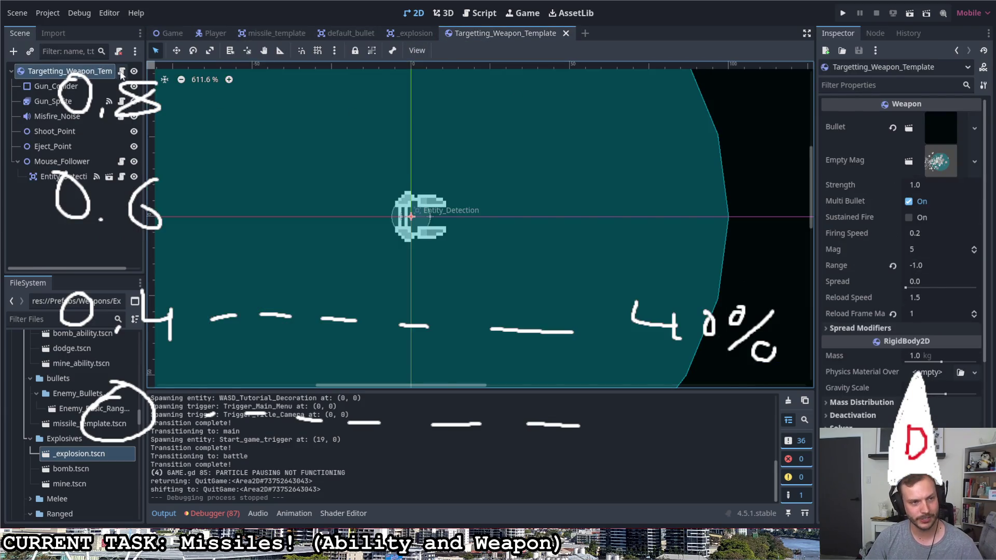
{"action": "left_click", "coordinate": [121, 71]}
{"action": "scroll", "coordinate": [428, 292], "scroll_direction": "down", "scroll_amount": 10}
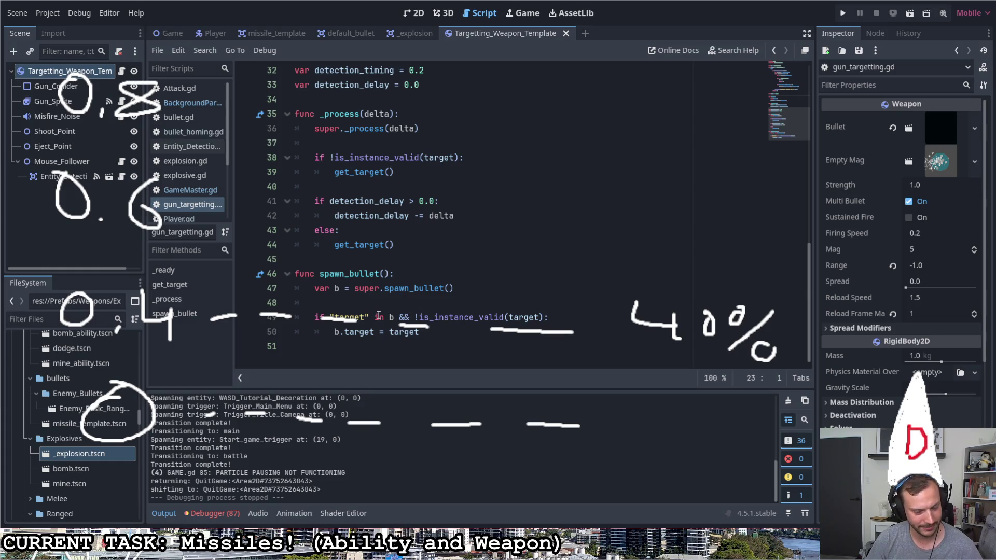
{"action": "left_click", "coordinate": [508, 323]}
{"action": "scroll", "coordinate": [454, 318], "scroll_direction": "up", "scroll_amount": 7}
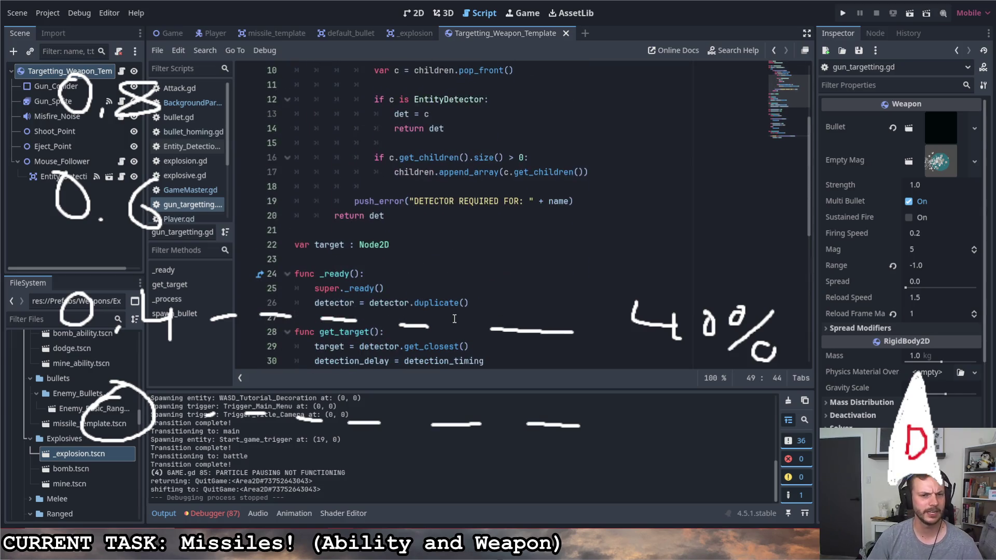
{"action": "left_click", "coordinate": [314, 244]}
{"action": "scroll", "coordinate": [314, 208], "scroll_direction": "up", "scroll_amount": 3}
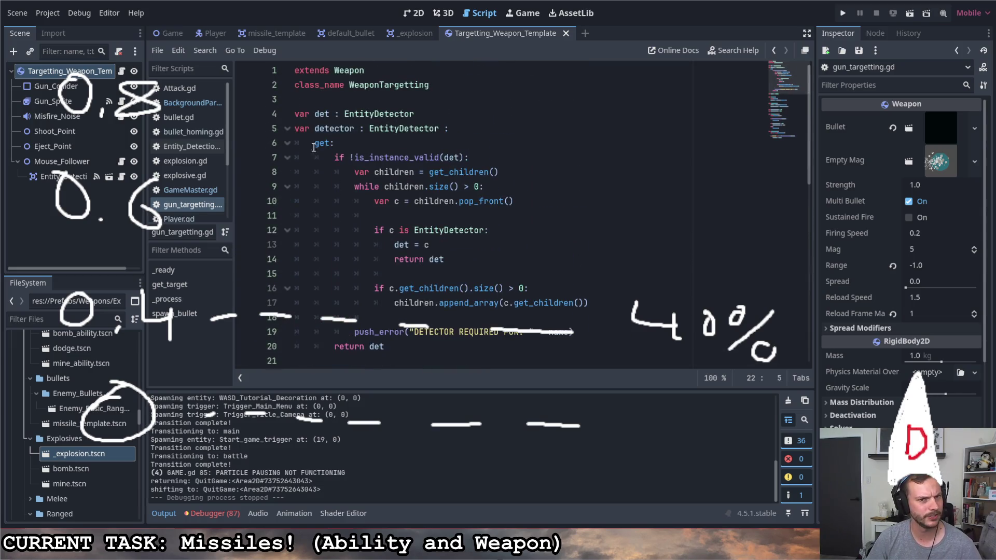
{"action": "scroll", "coordinate": [420, 282], "scroll_direction": "down", "scroll_amount": 1}
{"action": "scroll", "coordinate": [420, 282], "scroll_direction": "up", "scroll_amount": 1}
{"action": "scroll", "coordinate": [416, 282], "scroll_direction": "down", "scroll_amount": 3}
{"action": "scroll", "coordinate": [416, 282], "scroll_direction": "up", "scroll_amount": 3}
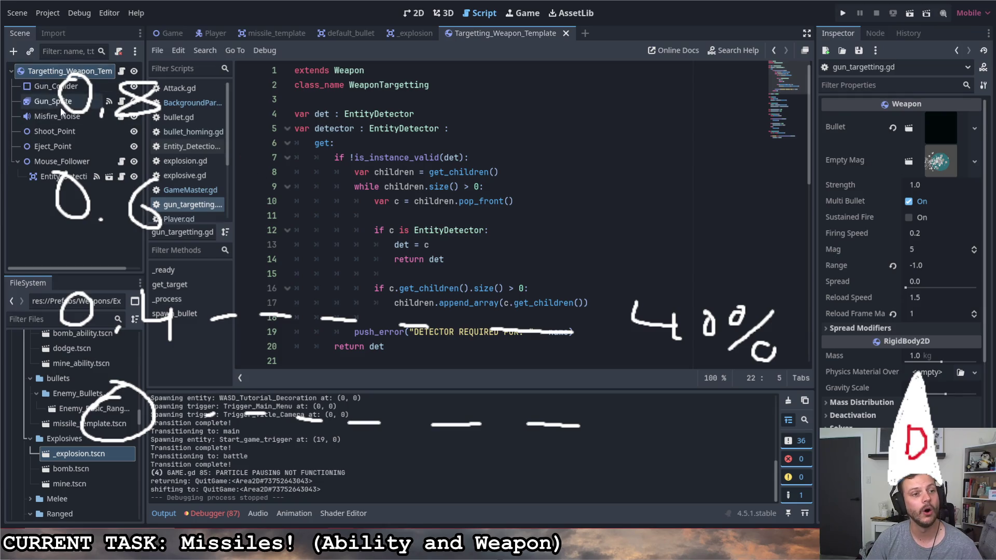
{"action": "left_click", "coordinate": [109, 177]}
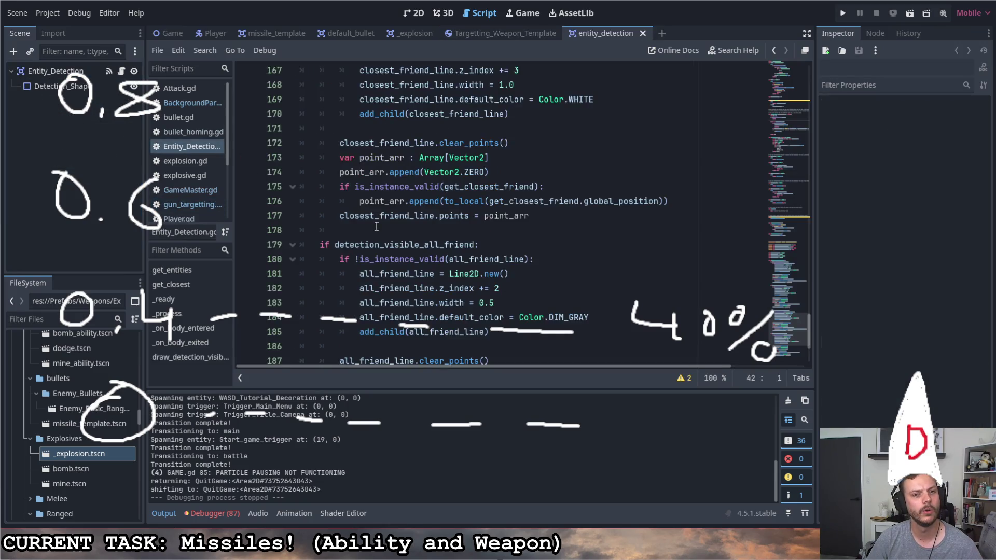
Read entity_detection.gd, including the range getter/setter on the CircleShape2D radius, then select Entity_Detection
{"action": "scroll", "coordinate": [376, 231], "scroll_direction": "up", "scroll_amount": 10}
{"action": "scroll", "coordinate": [376, 231], "scroll_direction": "up", "scroll_amount": 20}
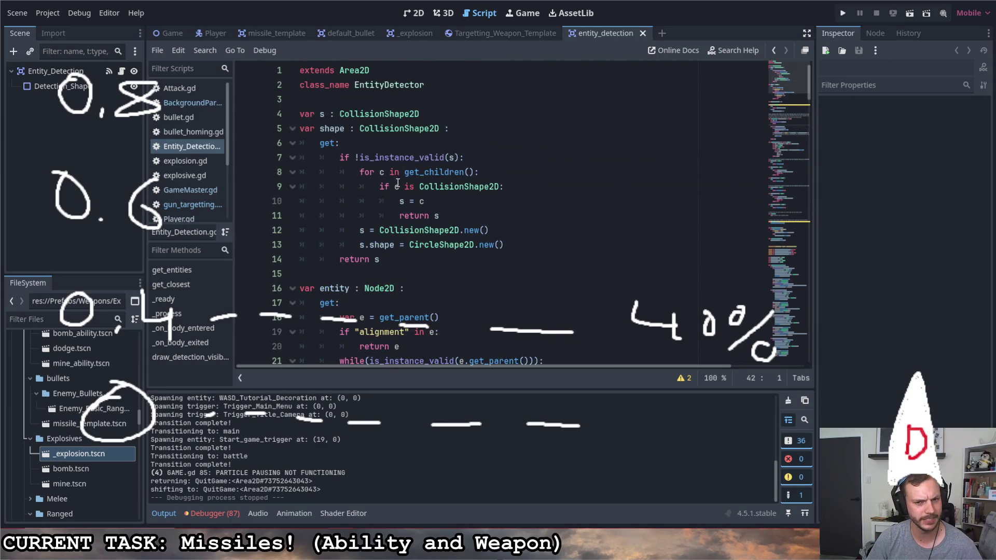
{"action": "scroll", "coordinate": [371, 234], "scroll_direction": "down", "scroll_amount": 3}
{"action": "scroll", "coordinate": [393, 193], "scroll_direction": "up", "scroll_amount": 1}
{"action": "scroll", "coordinate": [392, 192], "scroll_direction": "up", "scroll_amount": 1}
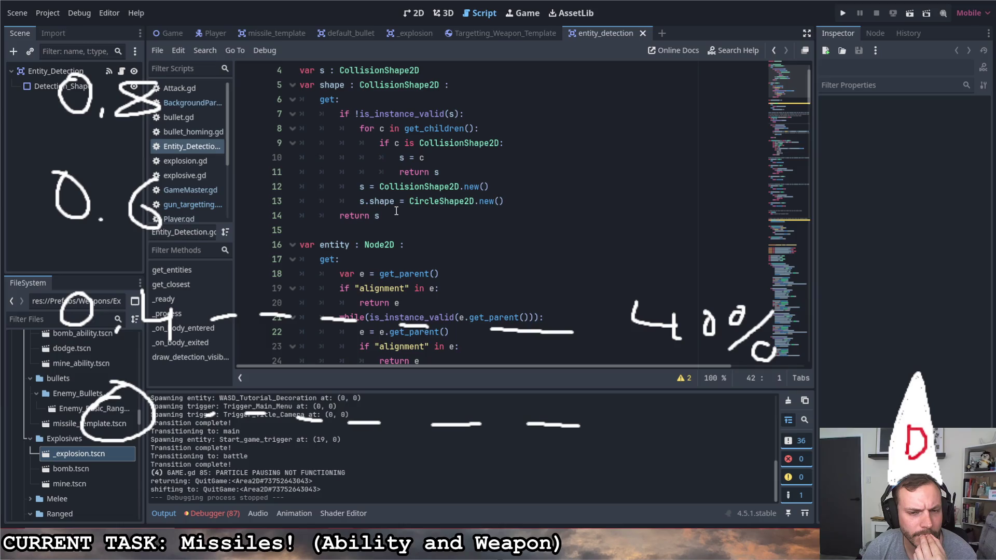
{"action": "scroll", "coordinate": [396, 211], "scroll_direction": "up", "scroll_amount": 1}
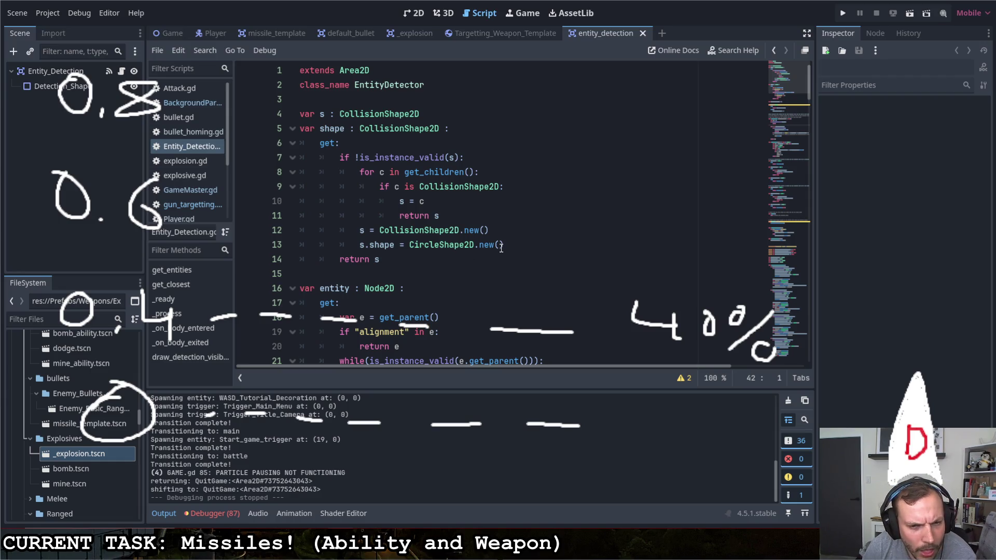
{"action": "scroll", "coordinate": [500, 249], "scroll_direction": "down", "scroll_amount": 1}
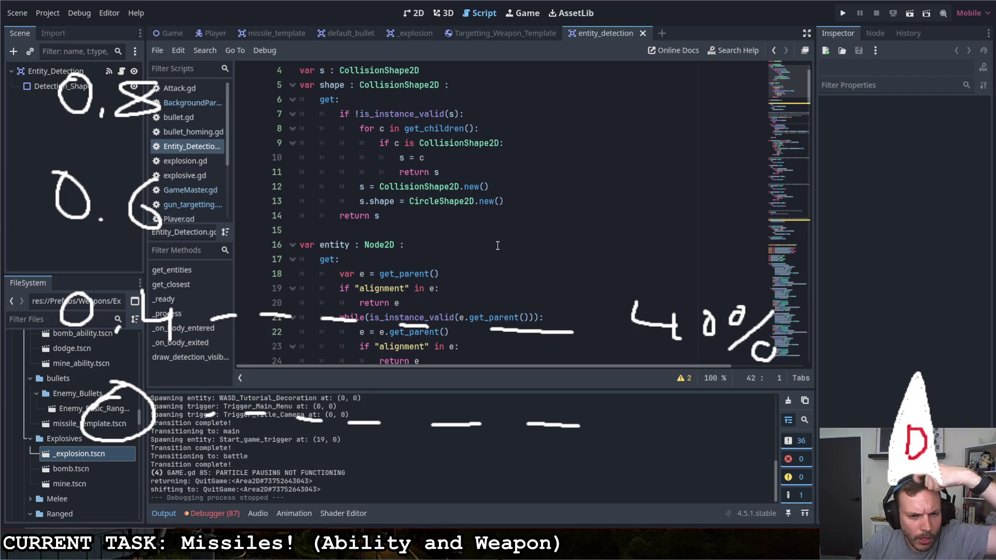
{"action": "scroll", "coordinate": [497, 249], "scroll_direction": "up", "scroll_amount": 1}
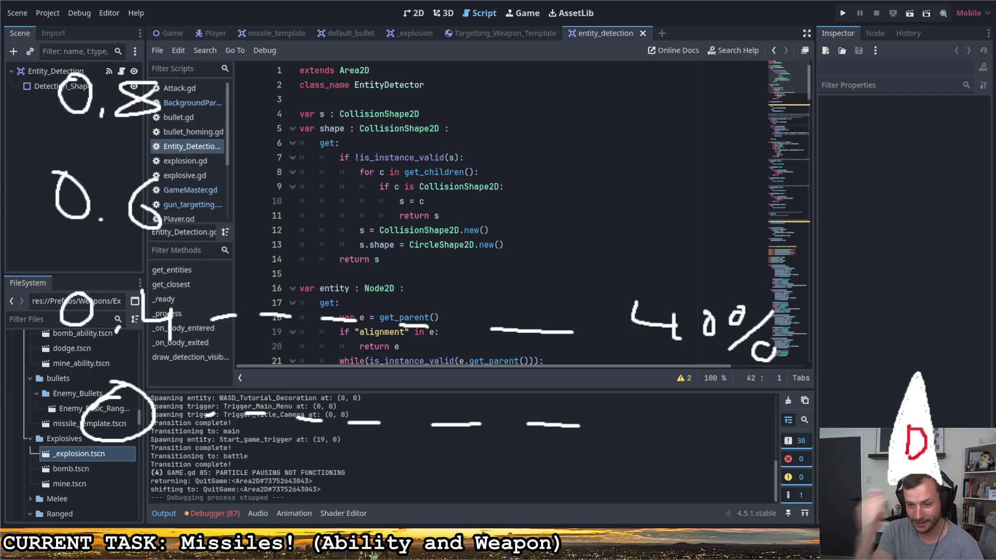
{"action": "left_click", "coordinate": [433, 217]}
{"action": "scroll", "coordinate": [433, 220], "scroll_direction": "down", "scroll_amount": 4}
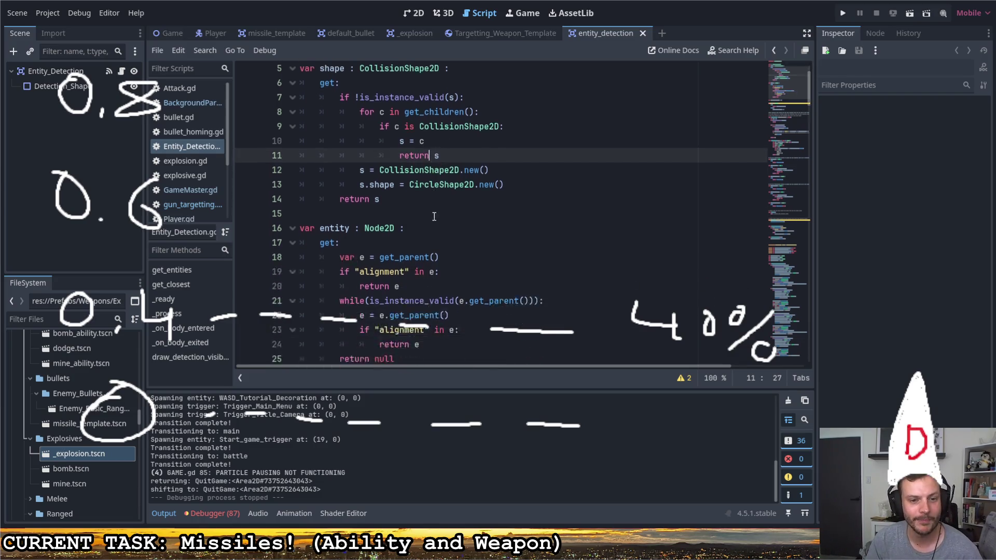
{"action": "scroll", "coordinate": [435, 238], "scroll_direction": "down", "scroll_amount": 6}
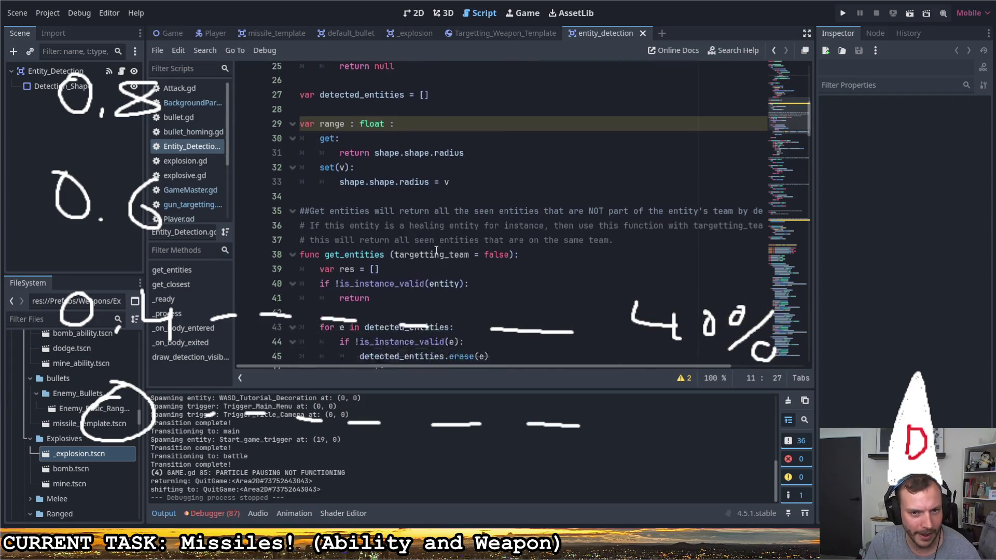
{"action": "scroll", "coordinate": [443, 246], "scroll_direction": "up", "scroll_amount": 3}
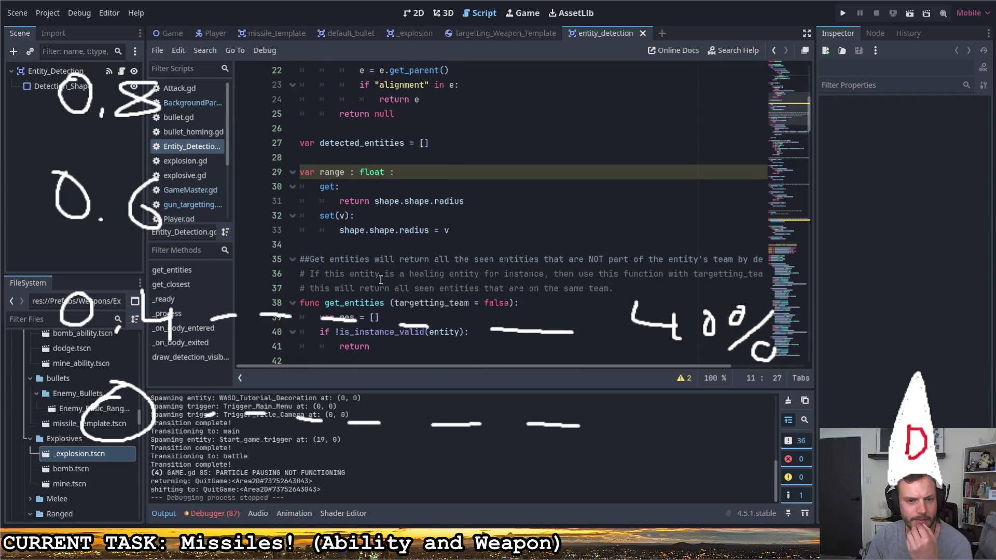
{"action": "left_click", "coordinate": [60, 68]}
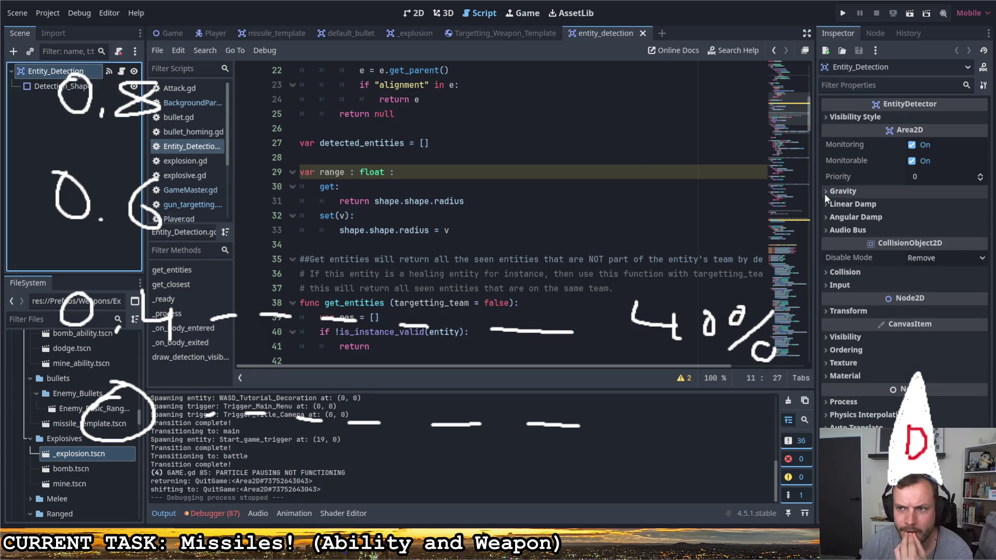
Expand the detector's Visibility Style, return to Targetting_Weapon_Template, and run the project
{"action": "left_click", "coordinate": [826, 117]}
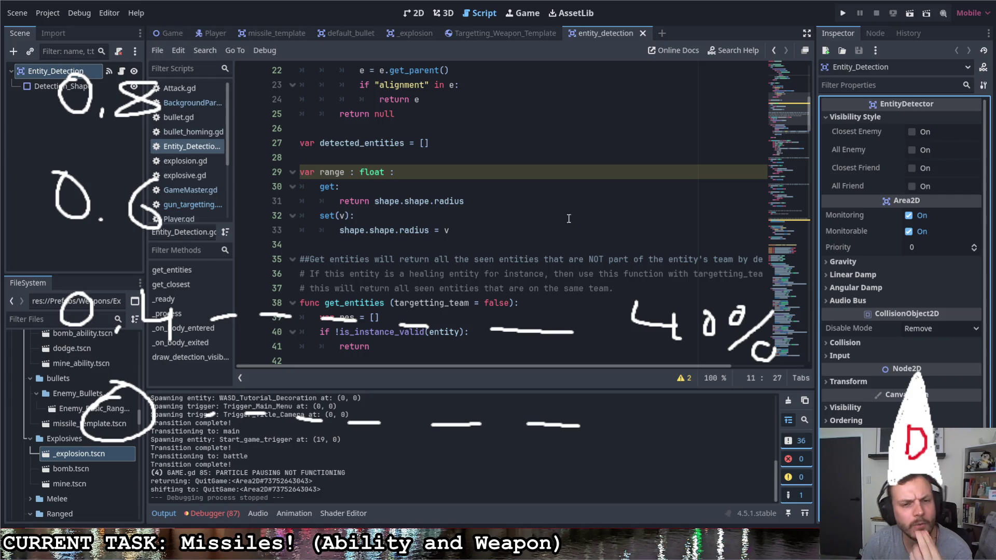
{"action": "left_click", "coordinate": [534, 33]}
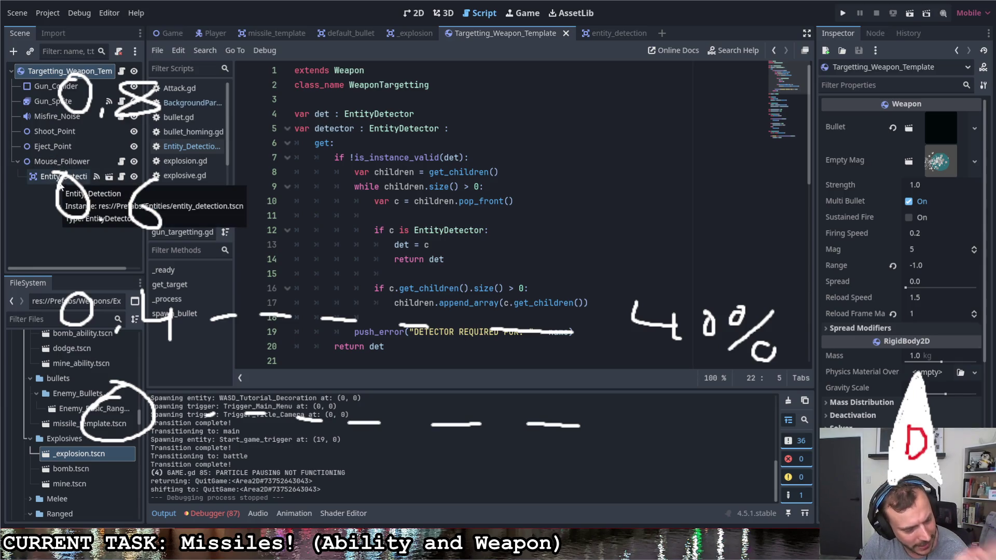
{"action": "left_click", "coordinate": [842, 16]}
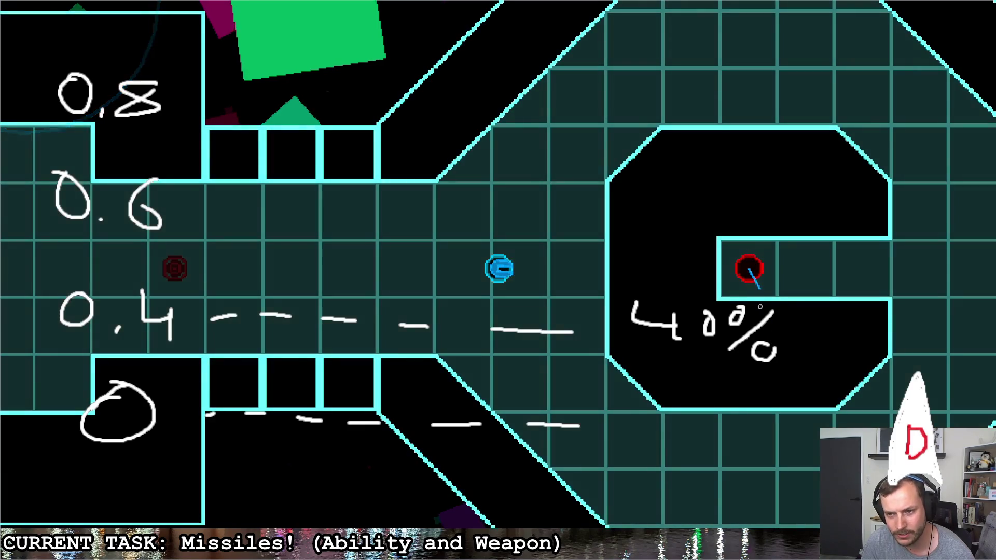
Fire a missile toward the enemies in the running game
{"action": "left_click", "coordinate": [767, 325]}
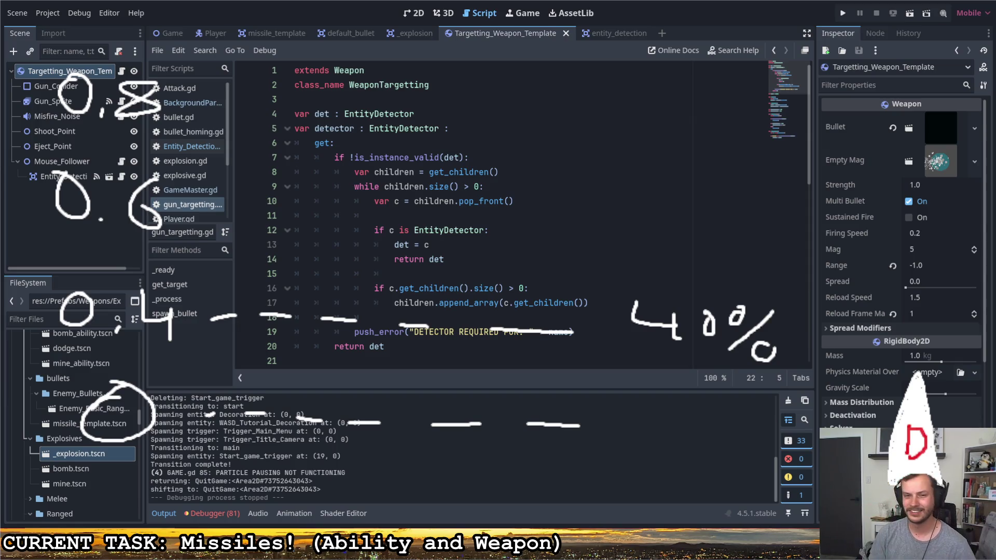
Review the detector getter's grandchild-queueing line and its 'DETECTOR REQUIRED FOR: ' error line
{"action": "left_click", "coordinate": [537, 291]}
{"action": "left_click", "coordinate": [604, 331]}
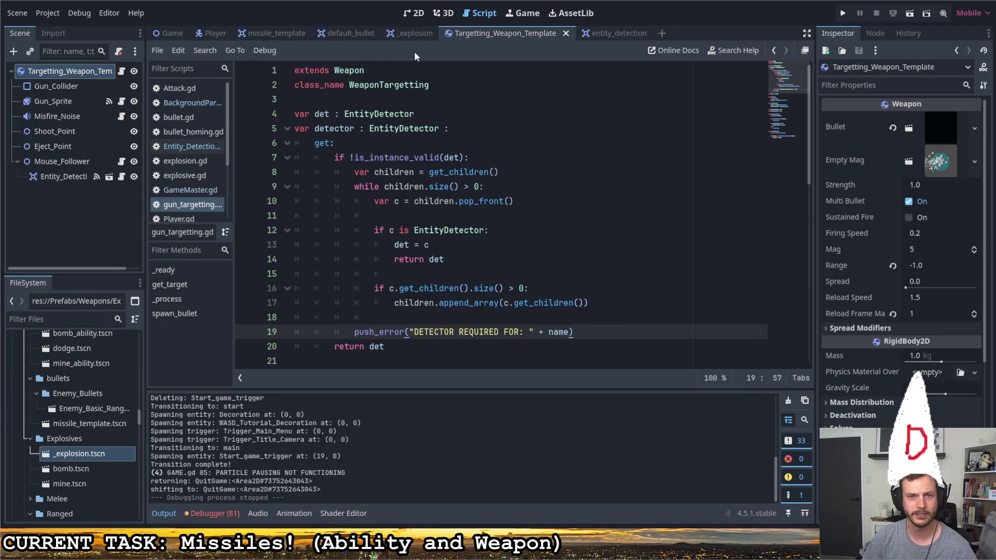
Look over the bullet and explosion scripts, then bring up gun_targetting.gd's spawn_bullet code
{"action": "left_click", "coordinate": [351, 33]}
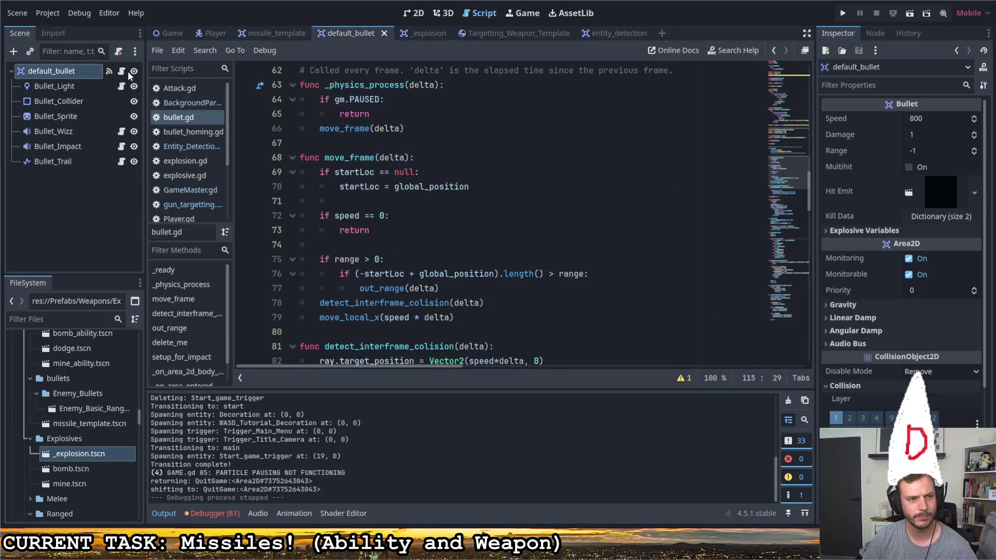
{"action": "left_click", "coordinate": [418, 33]}
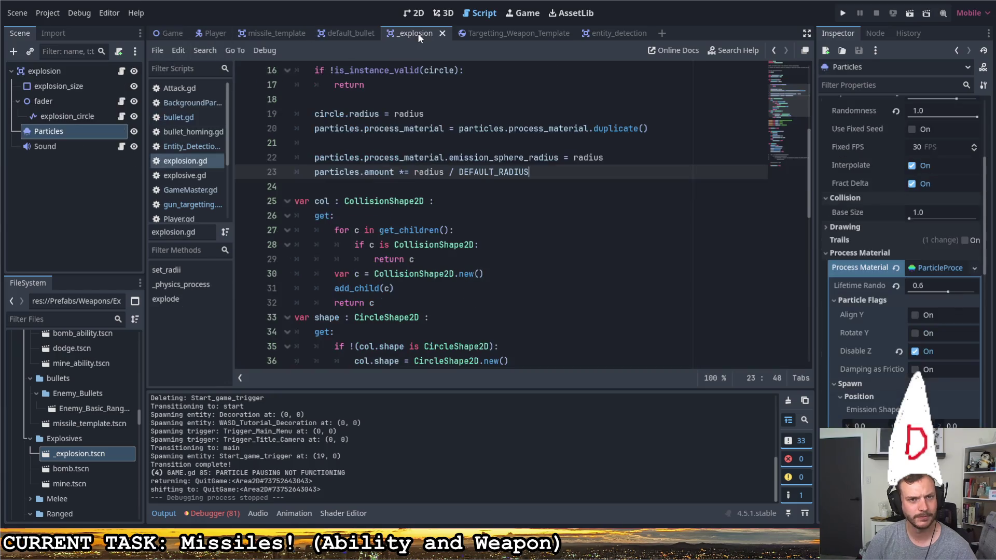
{"action": "left_click", "coordinate": [509, 33]}
{"action": "scroll", "coordinate": [460, 211], "scroll_direction": "down", "scroll_amount": 10}
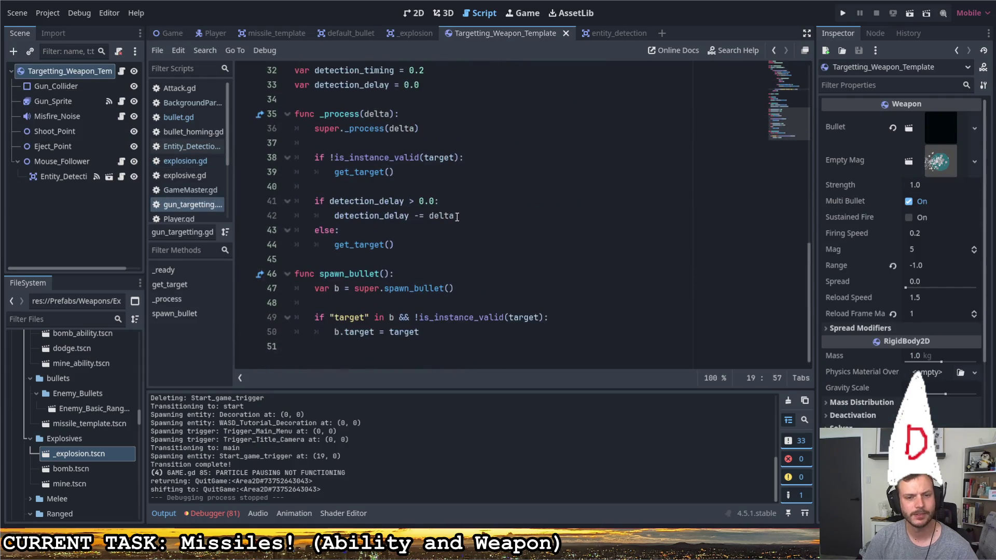
Delete the '!' on line 49 so spawn_bullet passes the target only when is_instance_valid(target)
{"action": "left_click", "coordinate": [438, 318]}
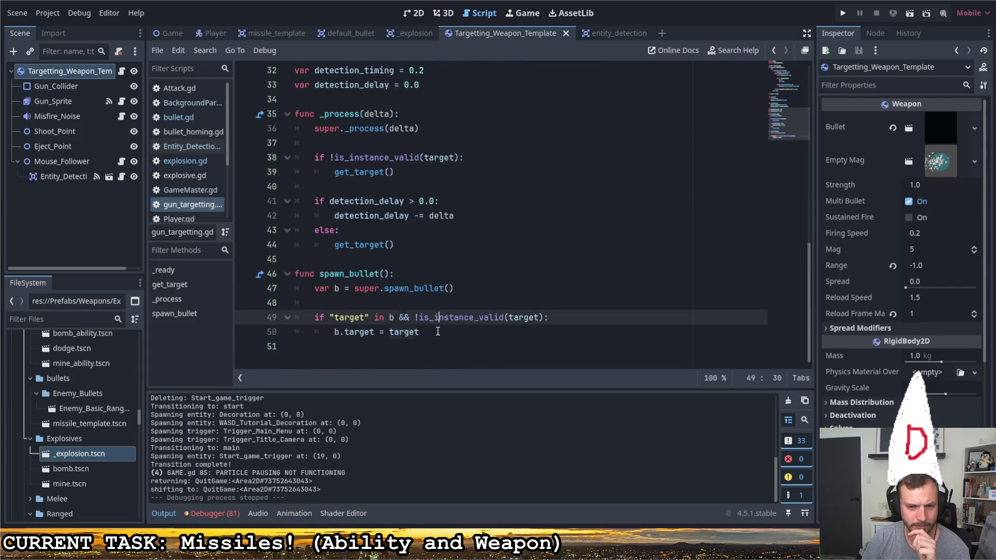
{"action": "left_click", "coordinate": [438, 330]}
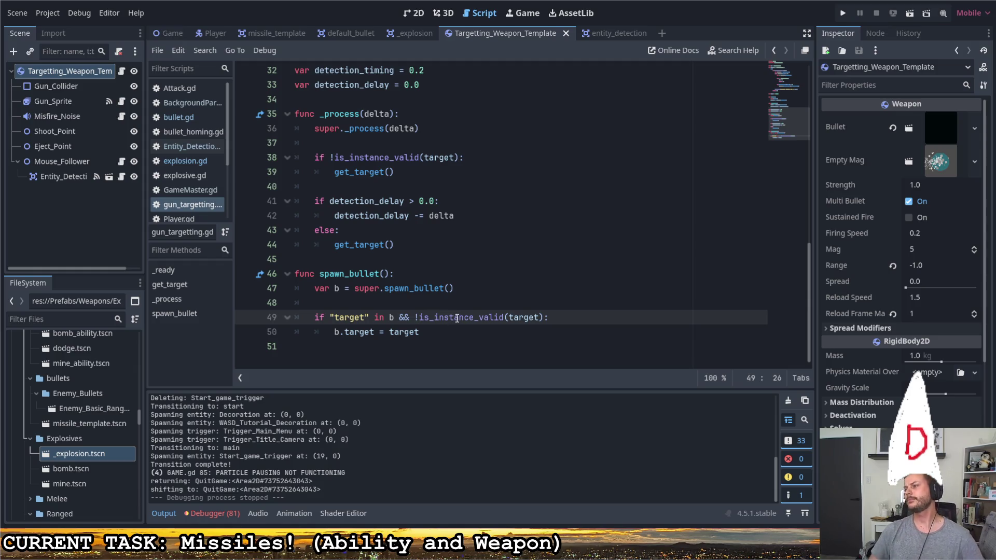
{"action": "mouse_move", "coordinate": [457, 318]}
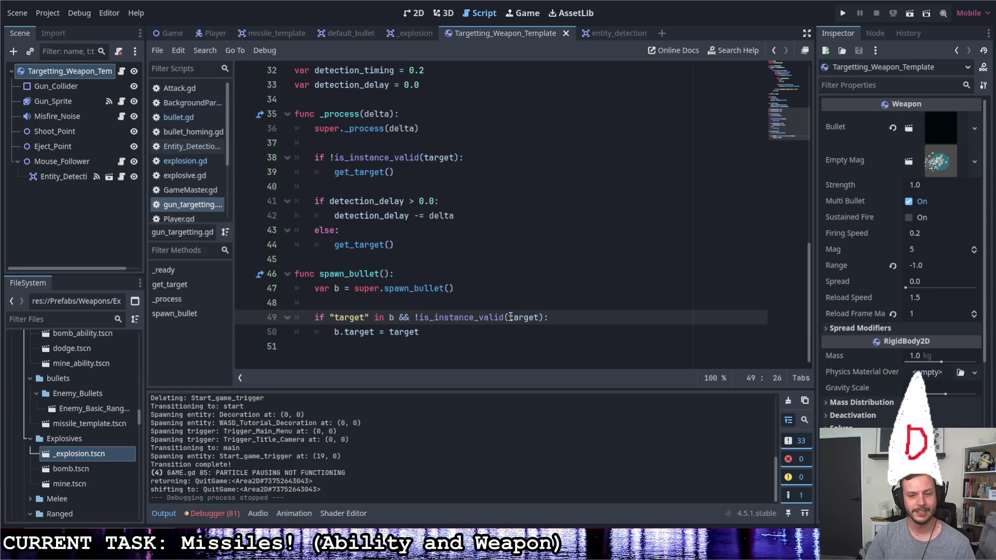
{"action": "left_click_drag", "start_coordinate": [510, 317], "coordinate": [538, 317]}
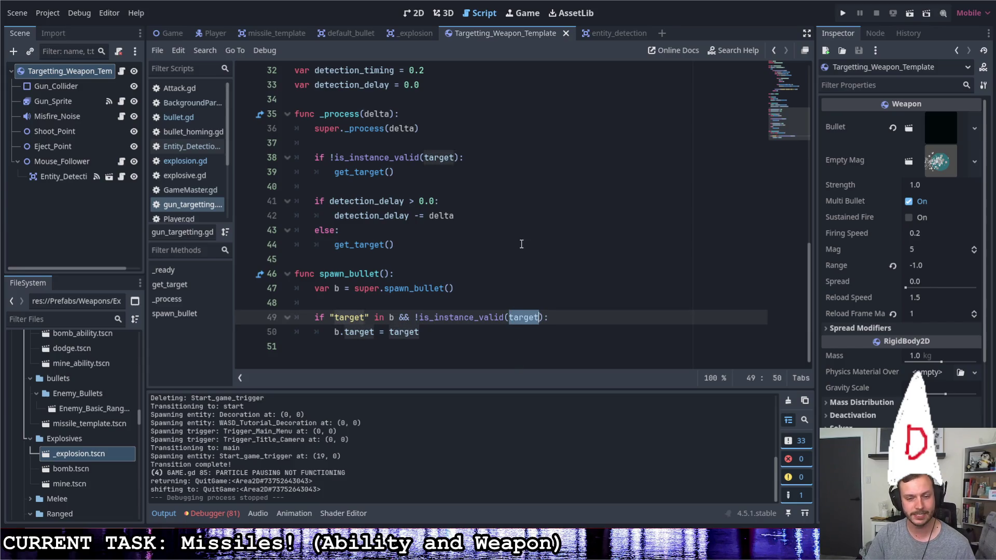
{"action": "left_click_drag", "start_coordinate": [415, 317], "coordinate": [545, 317]}
{"action": "left_click_drag", "start_coordinate": [335, 332], "coordinate": [419, 331]}
{"action": "left_click", "coordinate": [420, 317]}
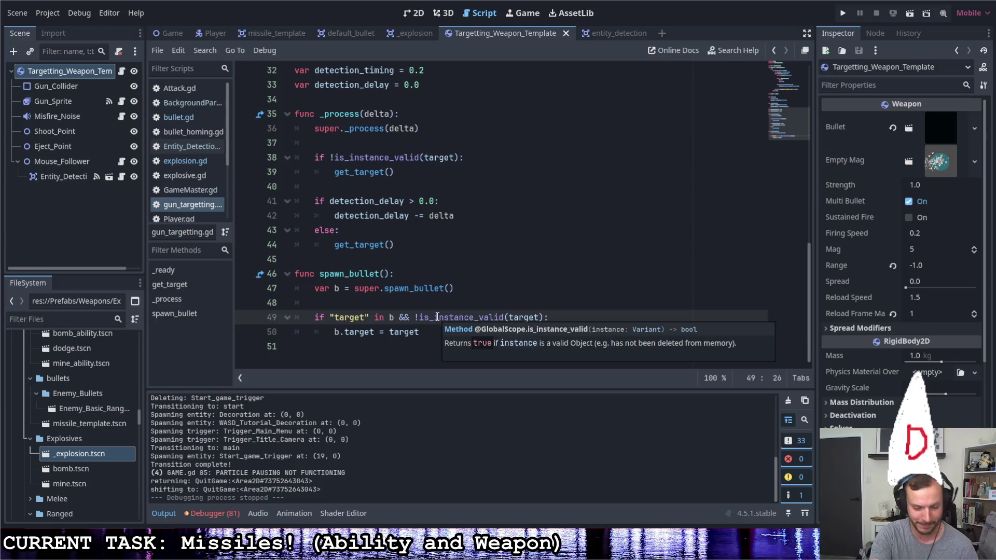
{"action": "key", "text": "BackSpace"}
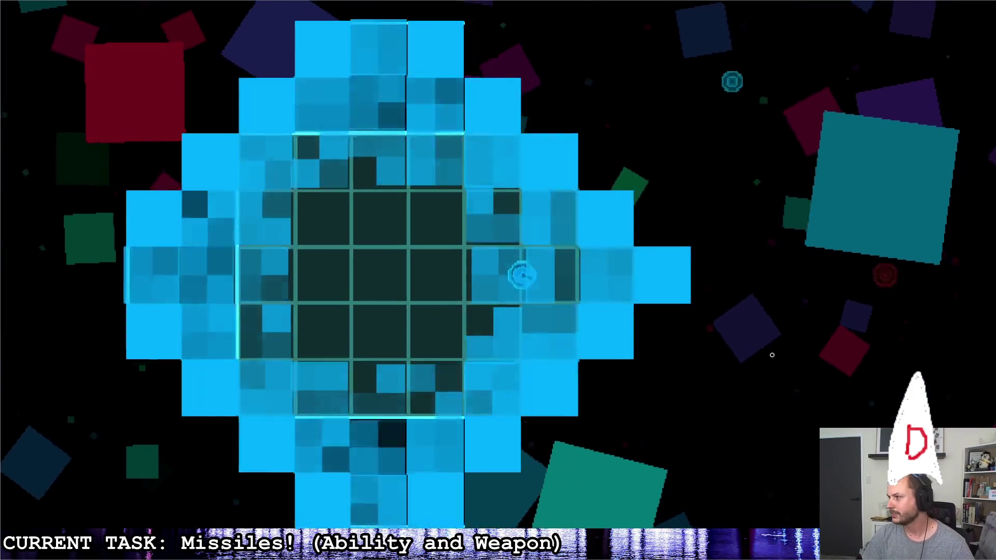
Fly the ship through the corridor and fire homing missiles at the red enemy
{"action": "key", "text": "d"}
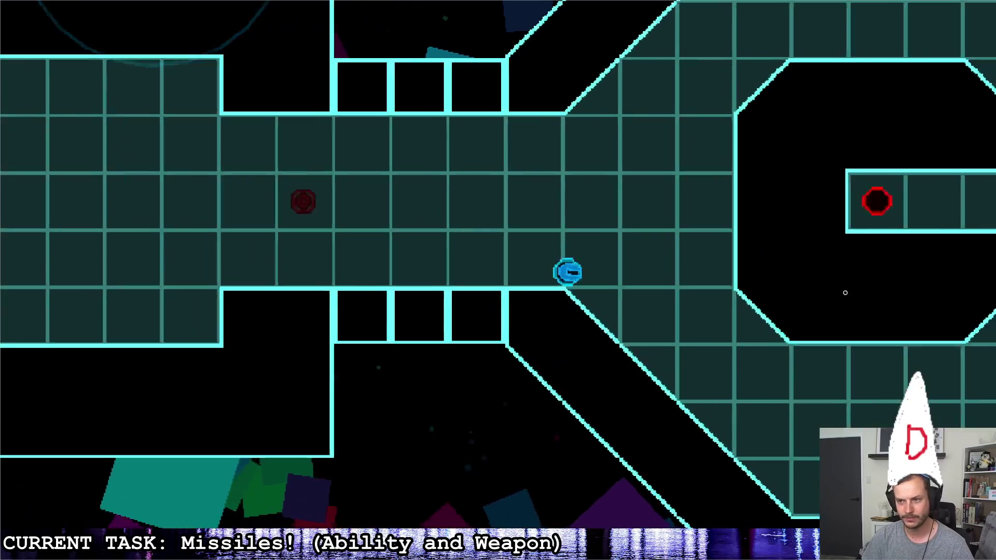
{"action": "left_click", "coordinate": [789, 256]}
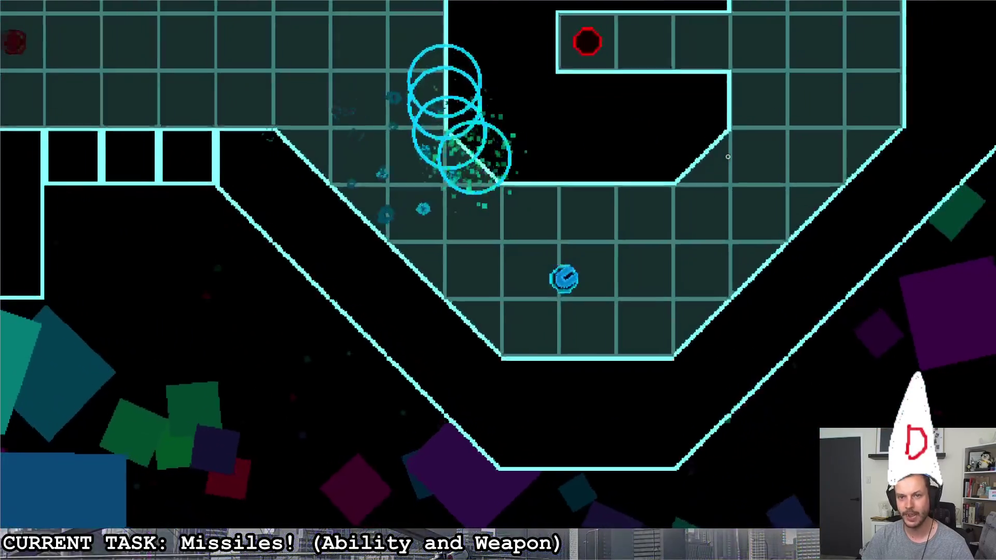
{"action": "key", "text": "w"}
{"action": "left_click", "coordinate": [385, 129]}
{"action": "key", "text": "s"}
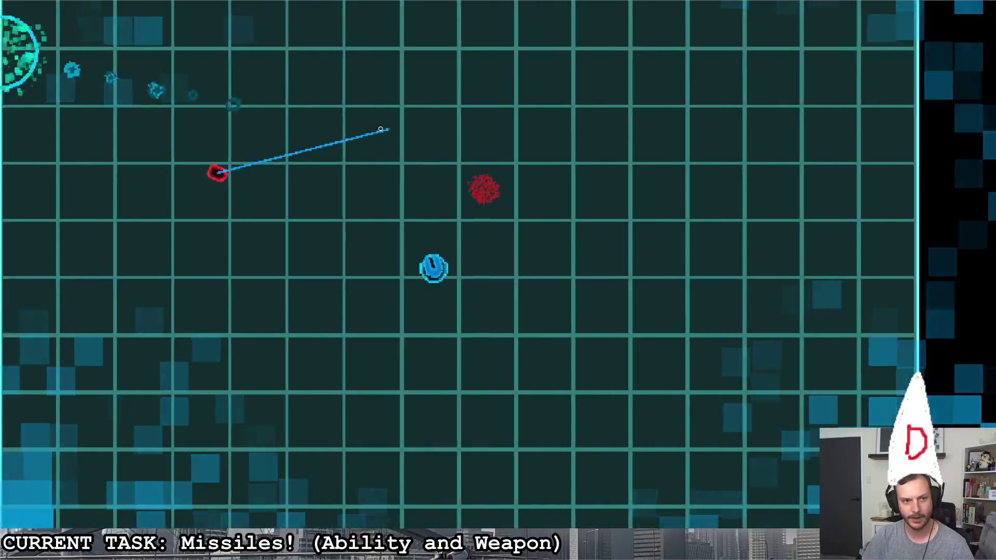
{"action": "left_click", "coordinate": [485, 125]}
{"action": "key", "text": "w"}
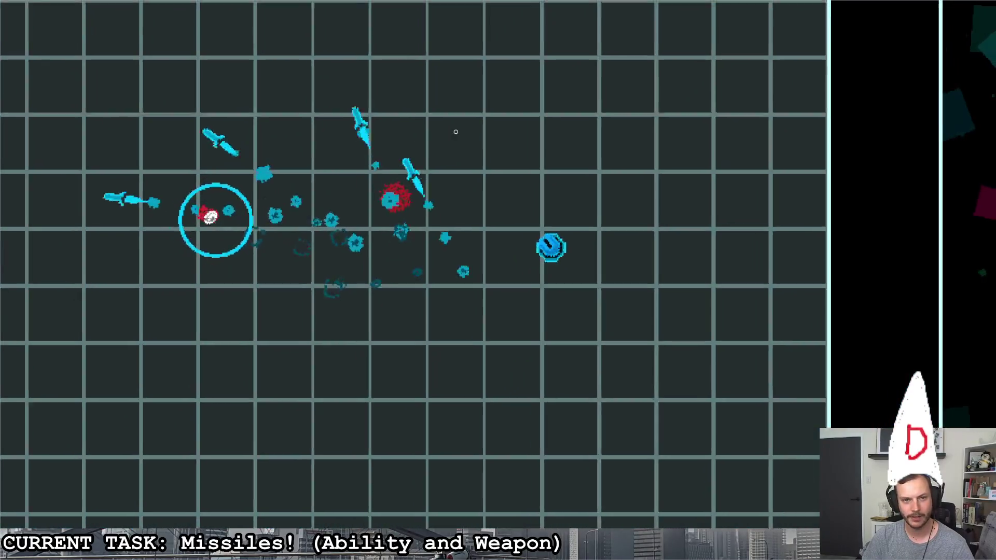
{"action": "key", "text": "a"}
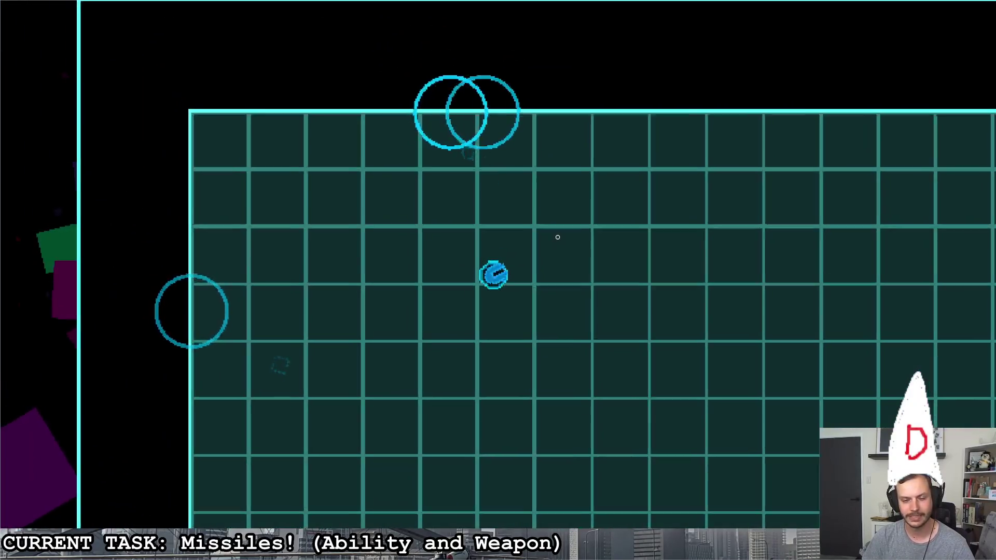
{"action": "left_click", "coordinate": [649, 282]}
Weave around the arena, fire at the lower-left red enemy, then pause and return to the editor
{"action": "key", "text": "s"}
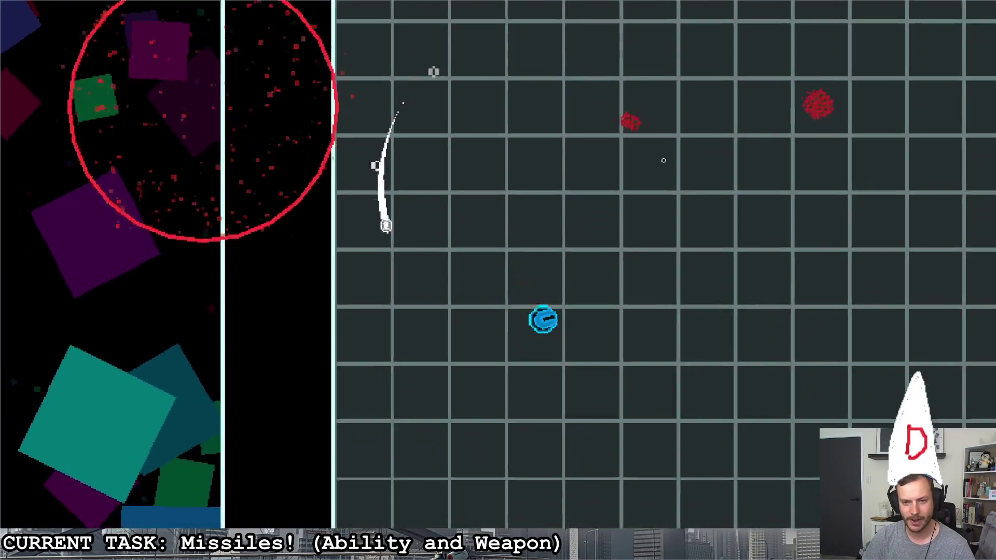
{"action": "key", "text": "d"}
{"action": "key", "text": "w"}
{"action": "key", "text": "d"}
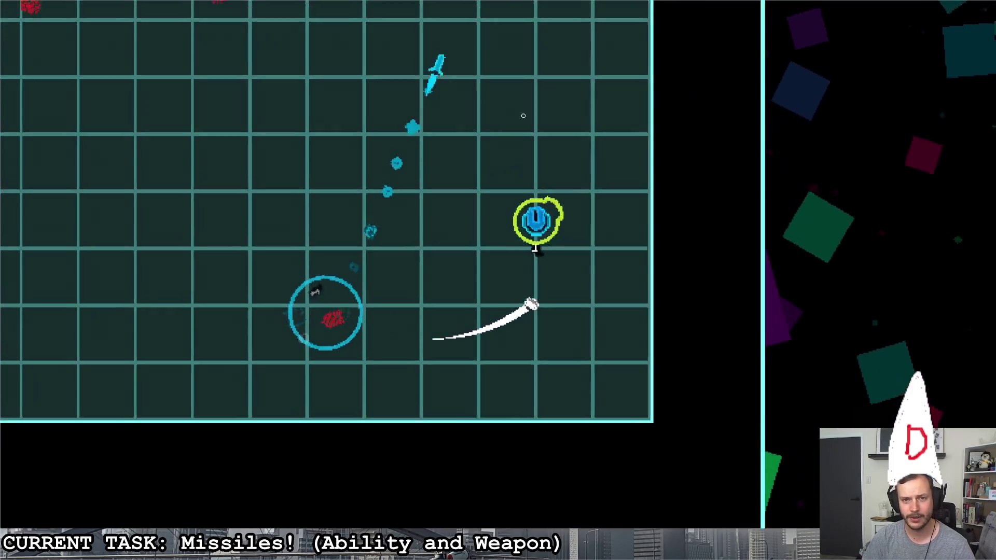
{"action": "key", "text": "w"}
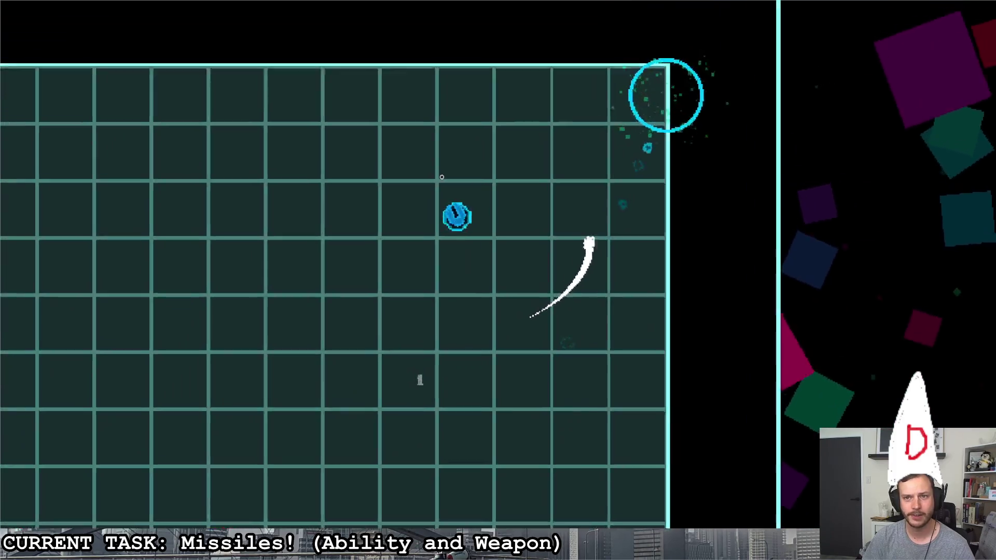
{"action": "key", "text": "a"}
{"action": "key", "text": "s"}
{"action": "key", "text": "a"}
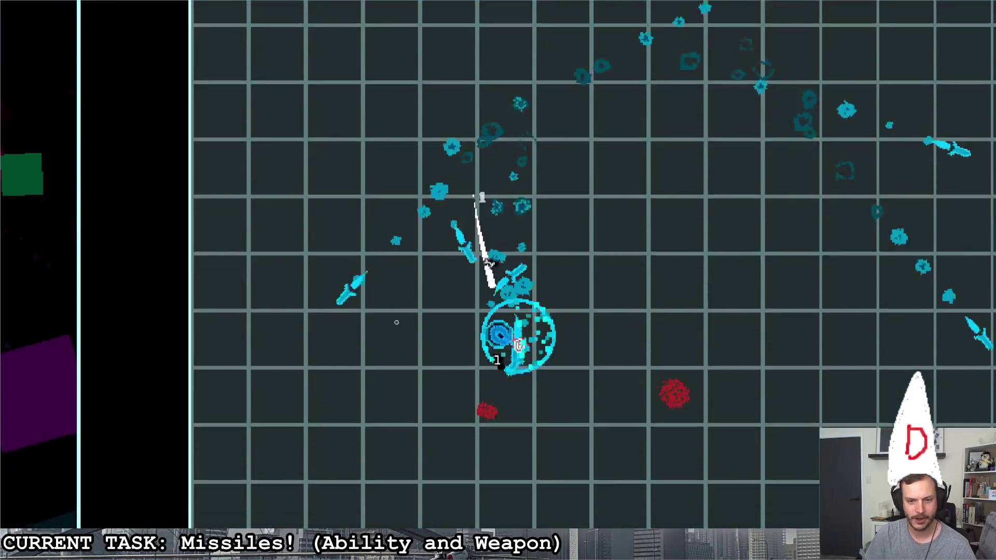
{"action": "key", "text": "d"}
{"action": "key", "text": "w"}
{"action": "key", "text": "d"}
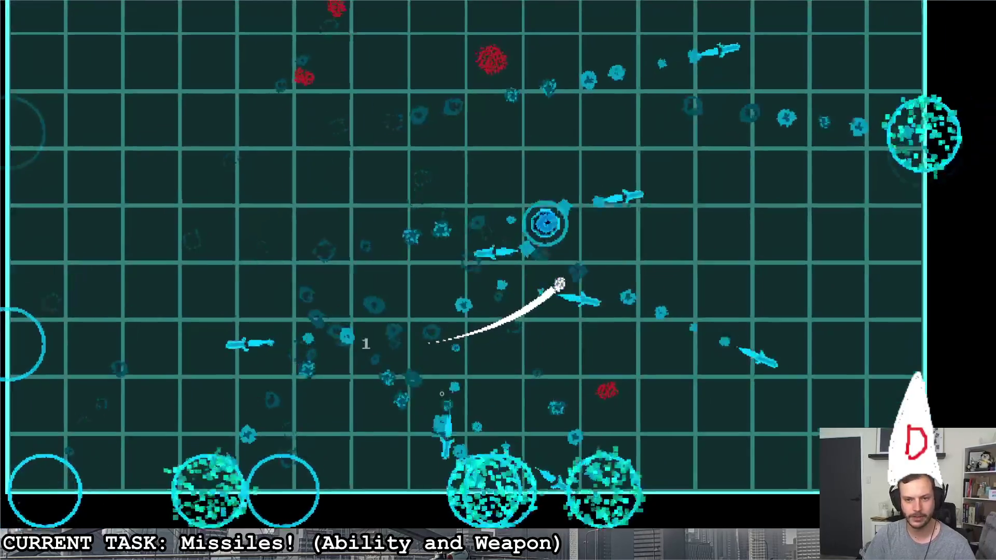
{"action": "key", "text": "a"}
{"action": "key", "text": "a"}
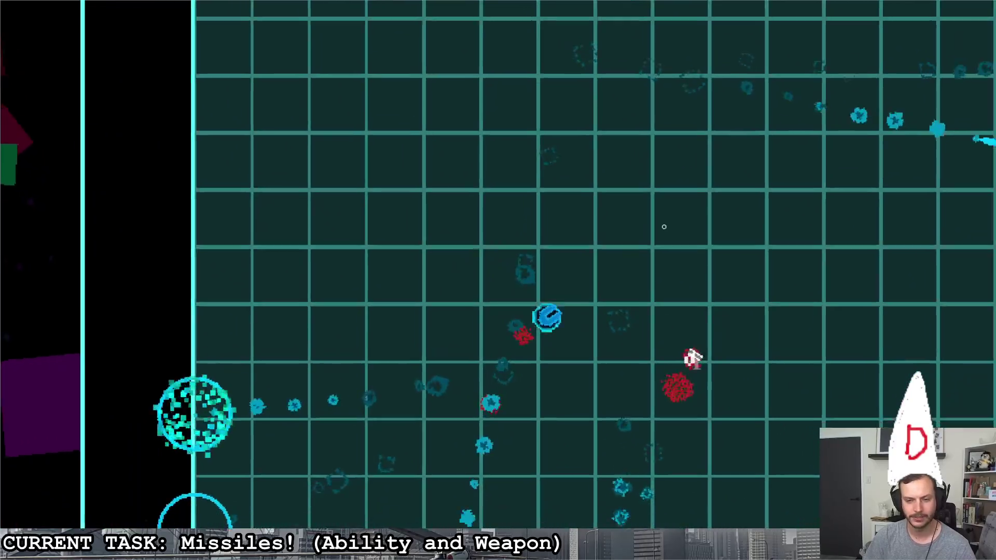
{"action": "key", "text": "d"}
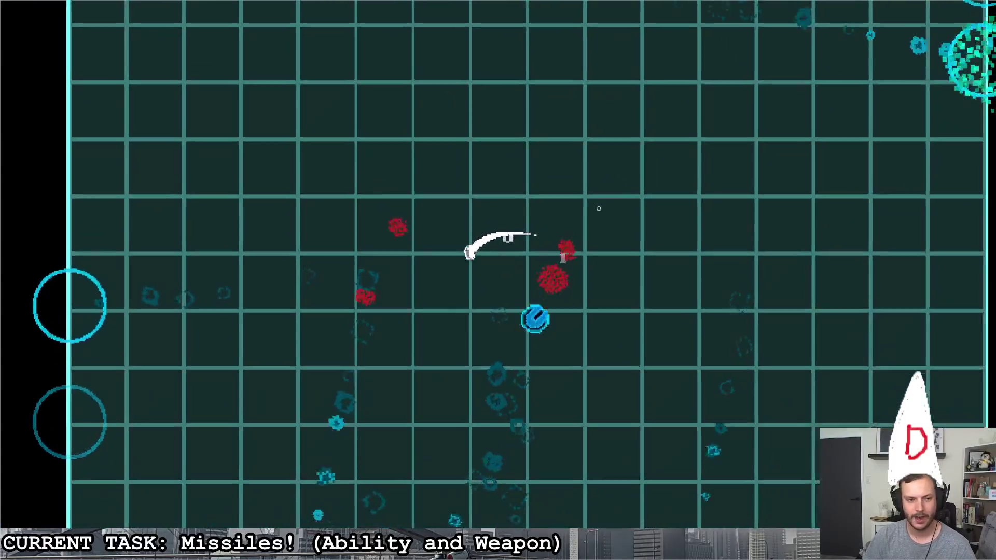
{"action": "key", "text": "s"}
{"action": "key", "text": "a"}
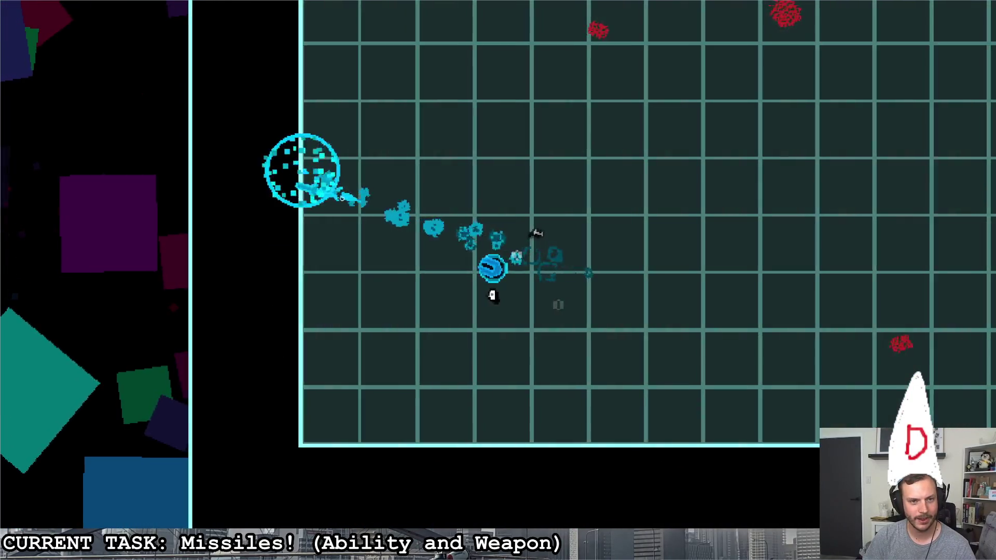
{"action": "key", "text": "d"}
{"action": "key", "text": "w"}
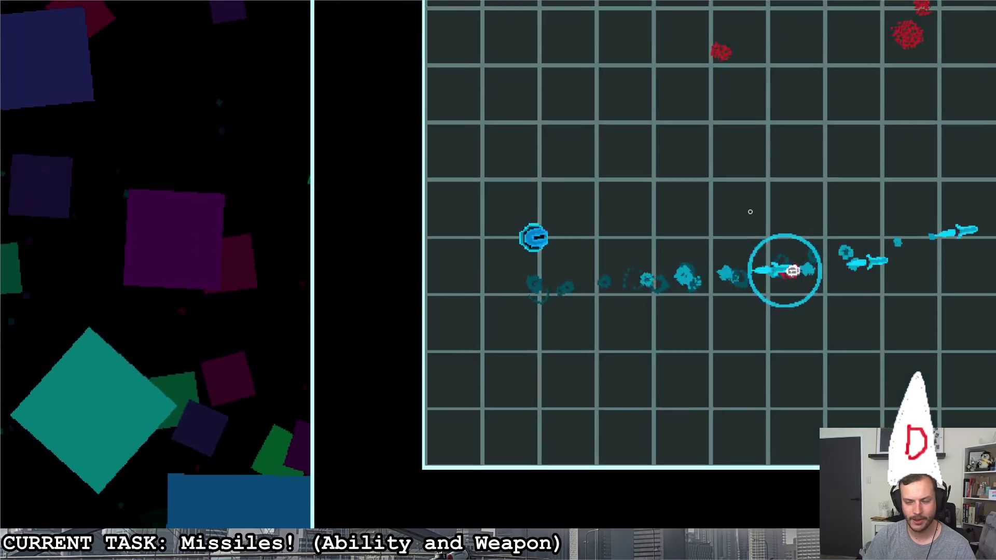
{"action": "key", "text": "d"}
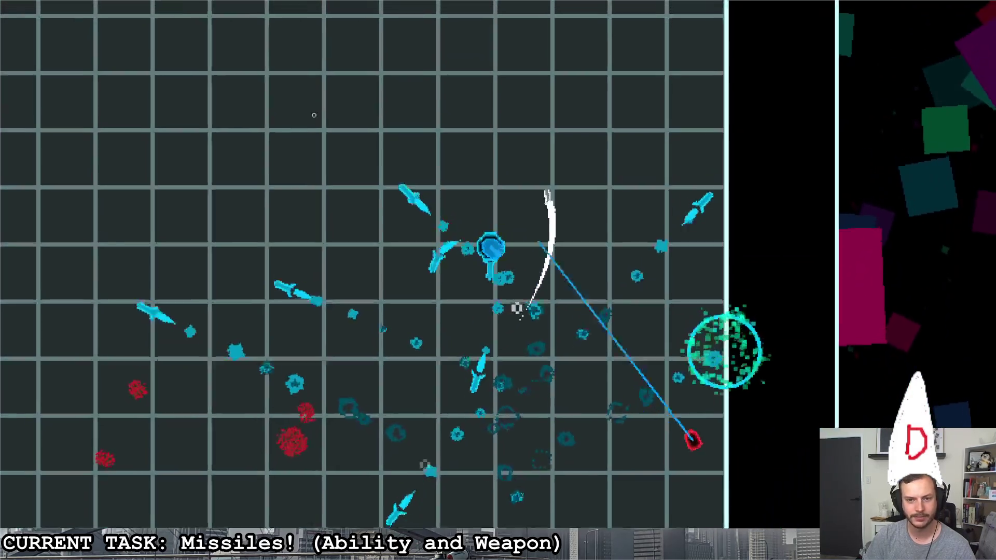
{"action": "key", "text": "d"}
{"action": "key", "text": "w"}
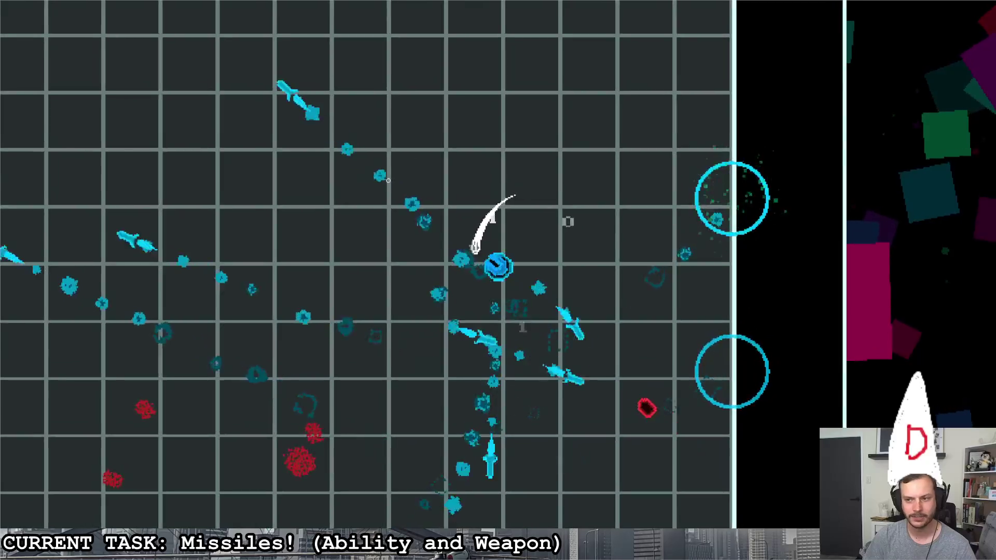
{"action": "key", "text": "s"}
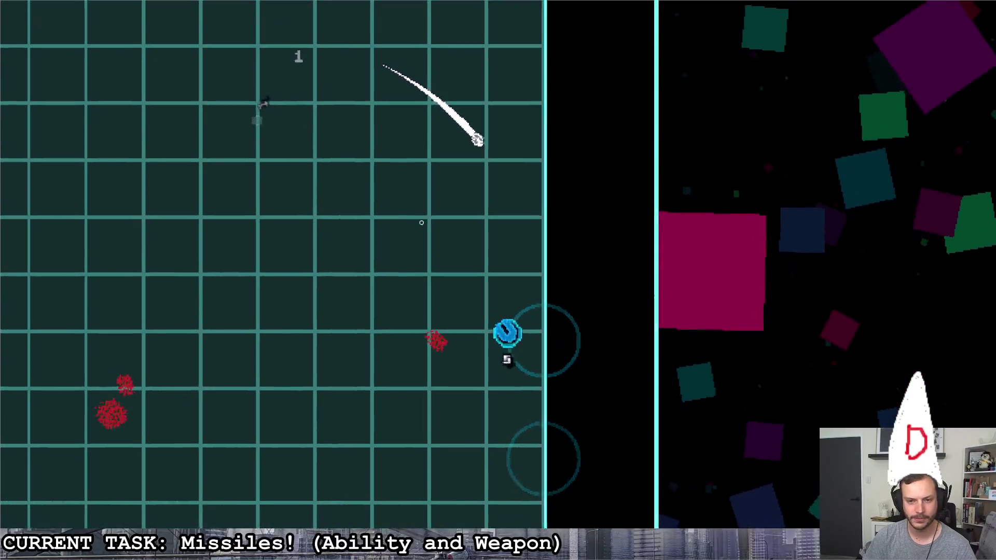
{"action": "key", "text": "a"}
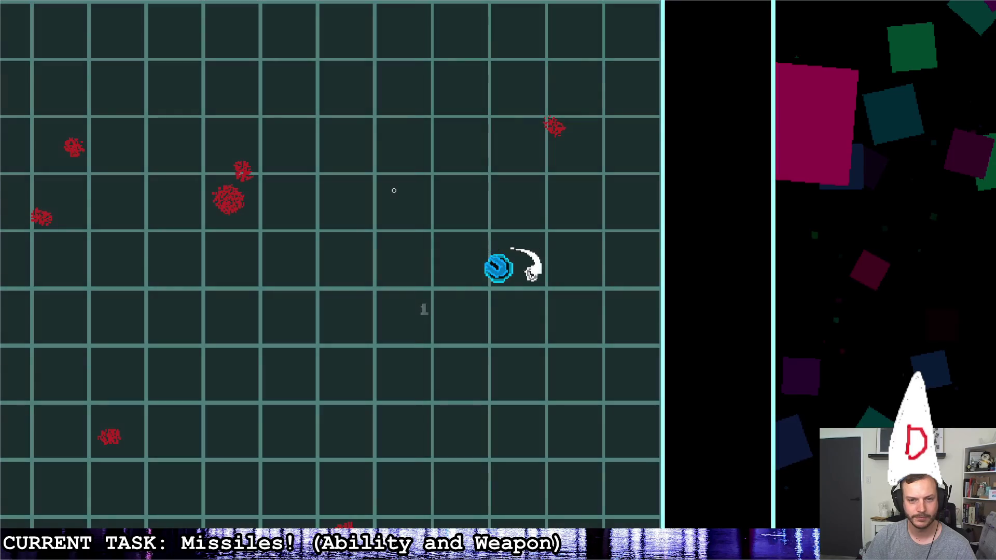
{"action": "left_click", "coordinate": [328, 264]}
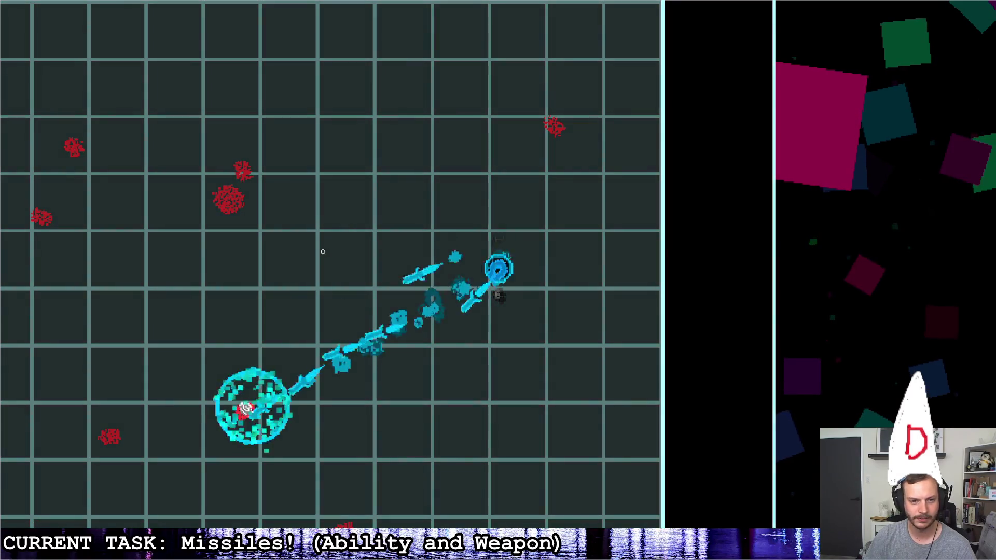
{"action": "key", "text": "Escape"}
{"action": "key", "text": "alt+Tab"}
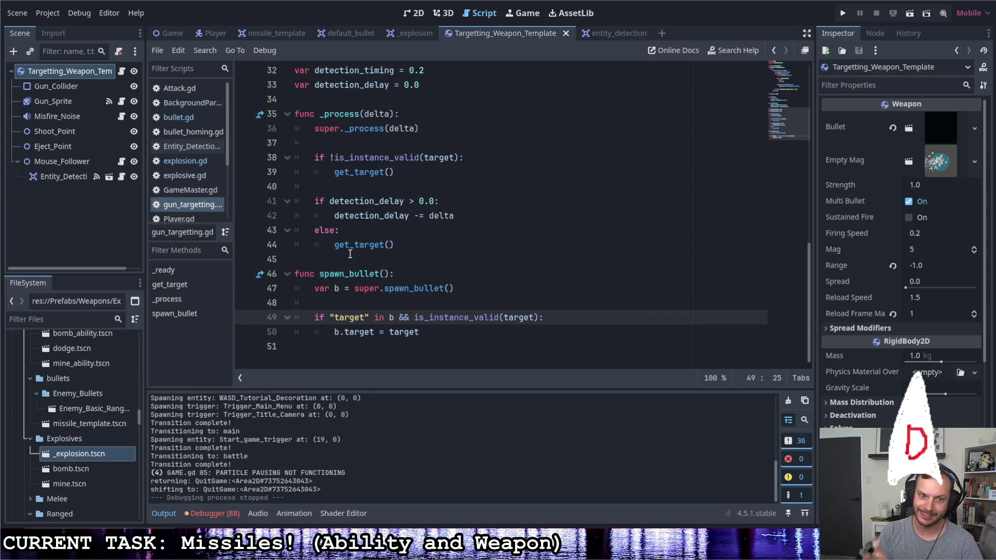
Review the Entity_Detection script and the Targetting_Weapon_Template script
{"action": "left_click", "coordinate": [459, 275]}
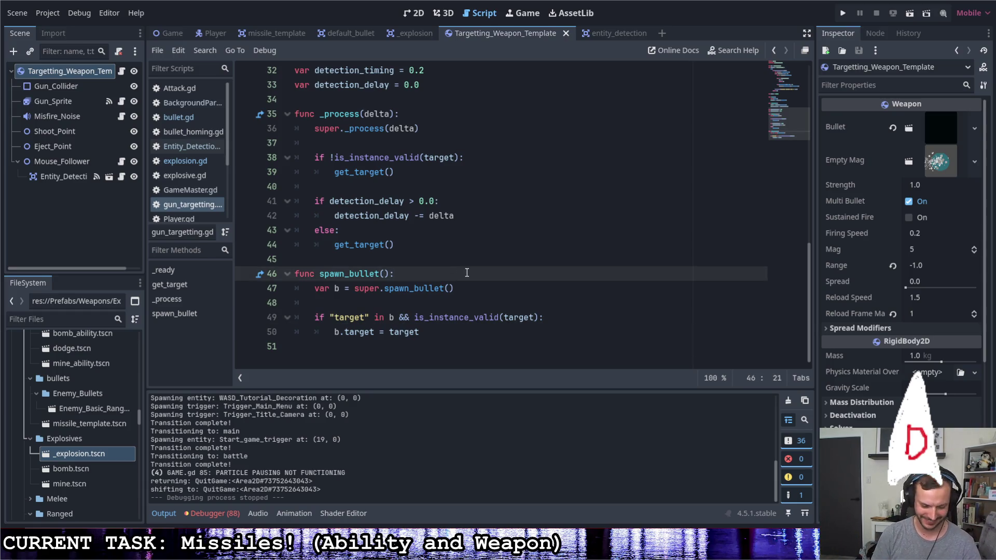
{"action": "left_click", "coordinate": [624, 33]}
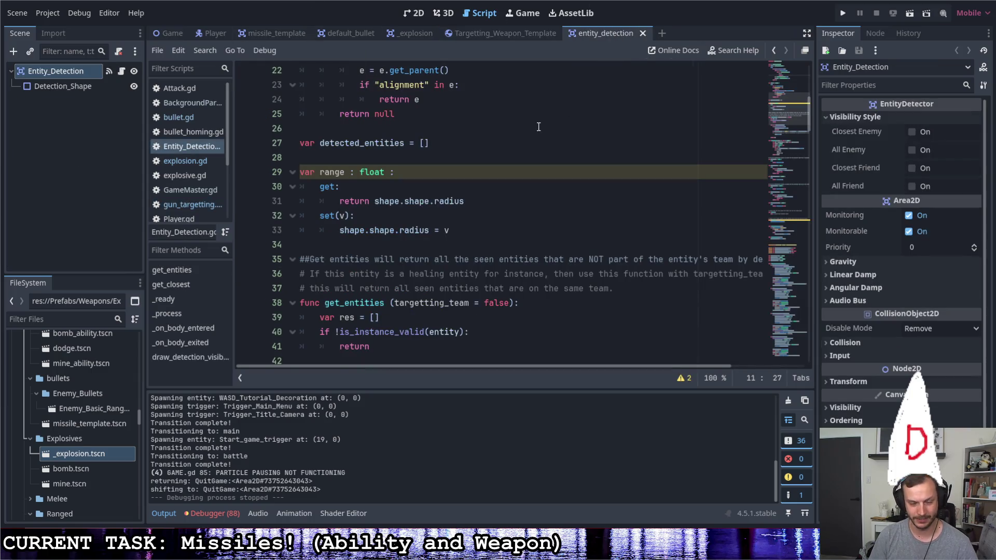
{"action": "left_click", "coordinate": [123, 76]}
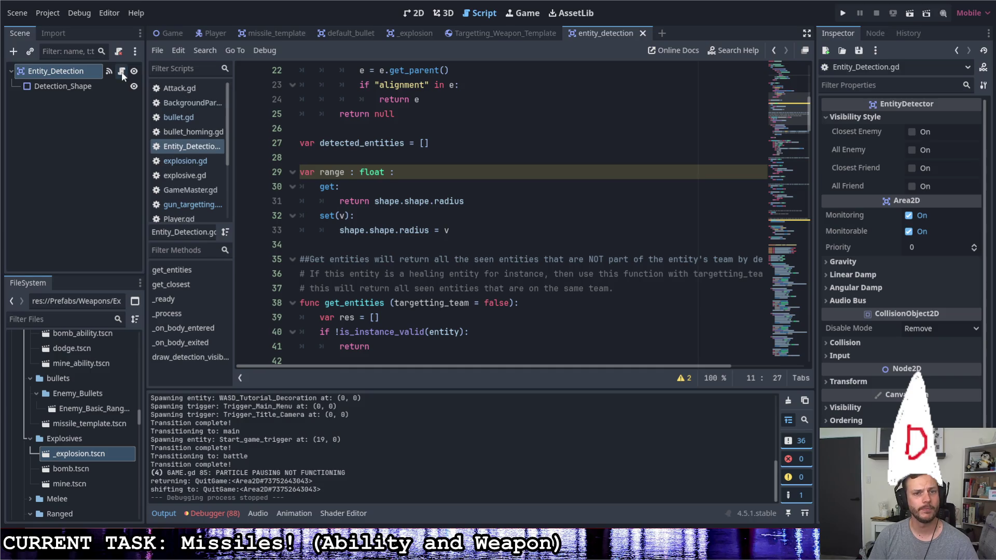
{"action": "scroll", "coordinate": [466, 229], "scroll_direction": "up", "scroll_amount": 6}
{"action": "scroll", "coordinate": [461, 213], "scroll_direction": "down", "scroll_amount": 3}
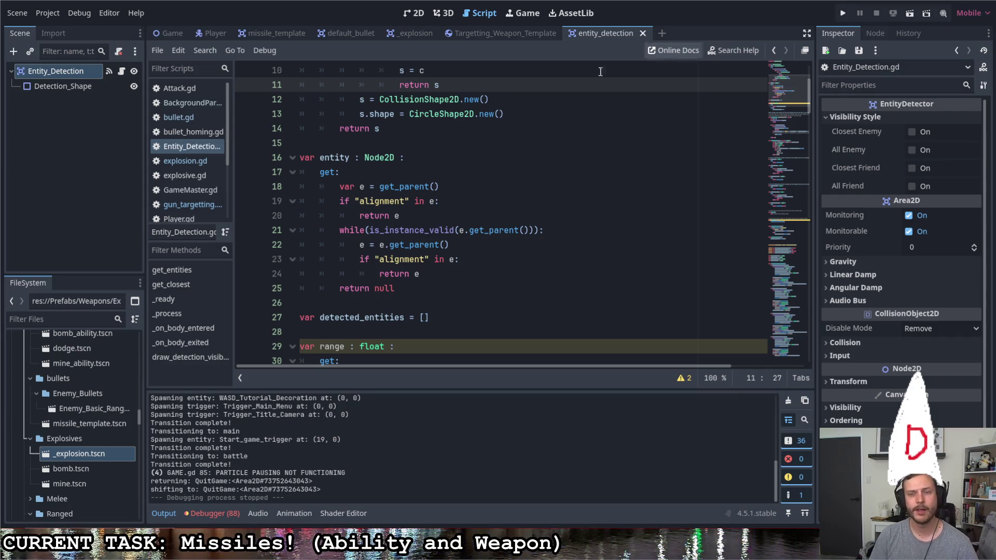
{"action": "left_click", "coordinate": [487, 33]}
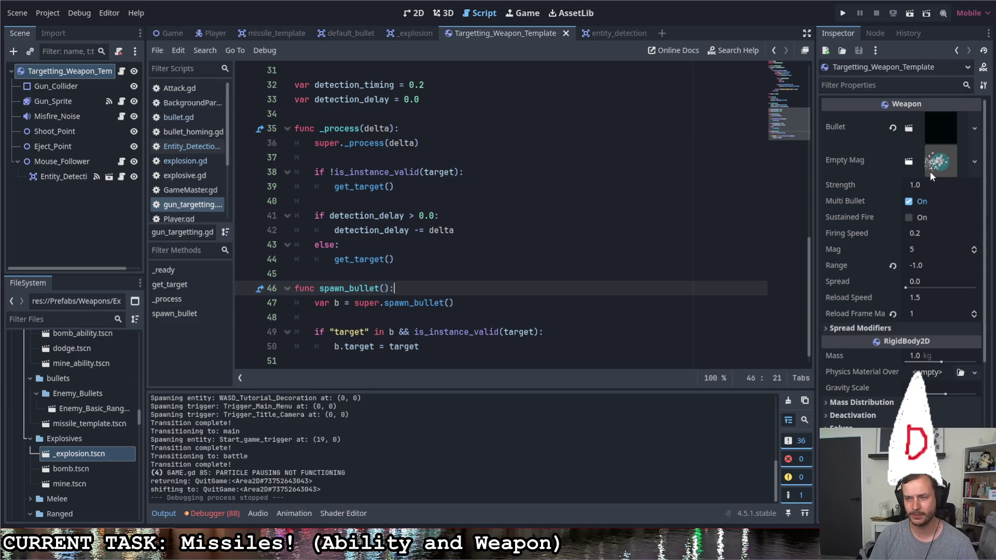
Set the missile template's Retarget Range to 500 and run the game with F5
{"action": "left_click", "coordinate": [262, 33]}
{"action": "left_click", "coordinate": [943, 119]}
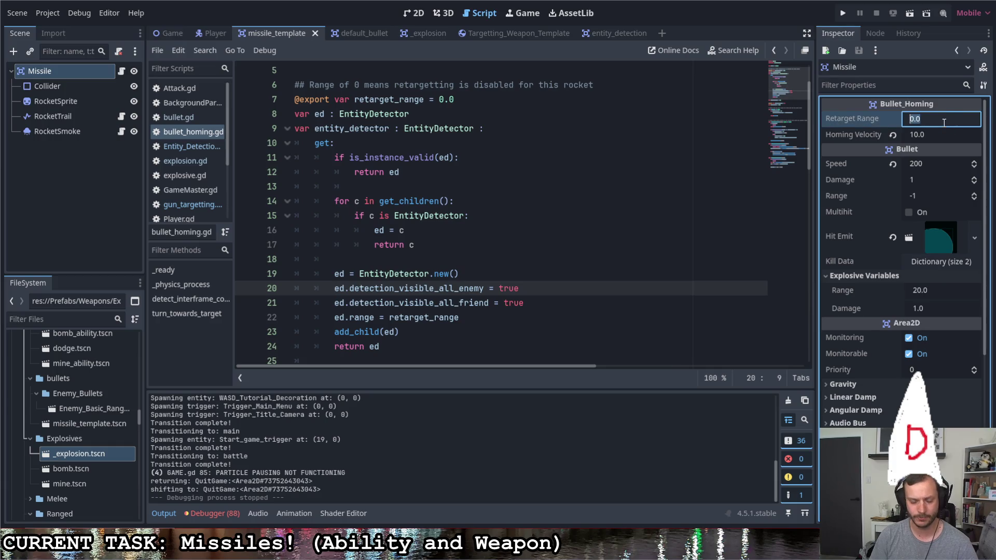
{"action": "type", "text": "500"}
{"action": "key", "text": "Return"}
{"action": "key", "text": "F5"}
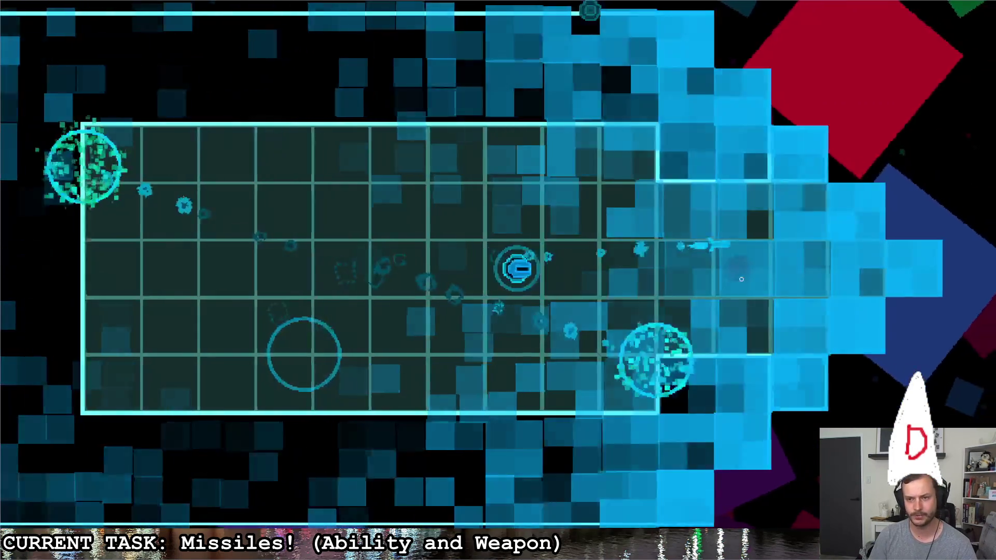
Move into the octagonal room and fire missiles and slashes at the red enemy
{"action": "key", "text": "d"}
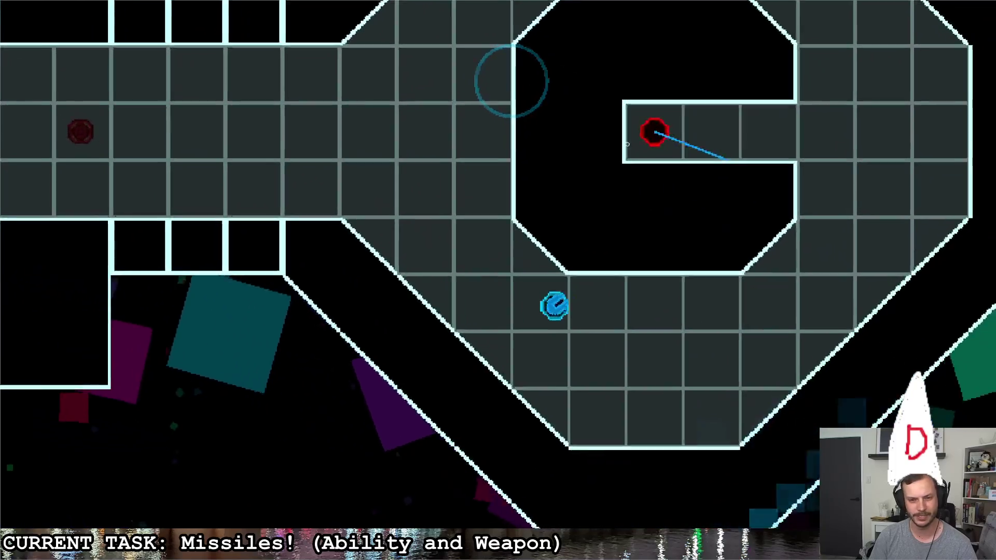
{"action": "key", "text": "d"}
{"action": "left_click", "coordinate": [377, 129]}
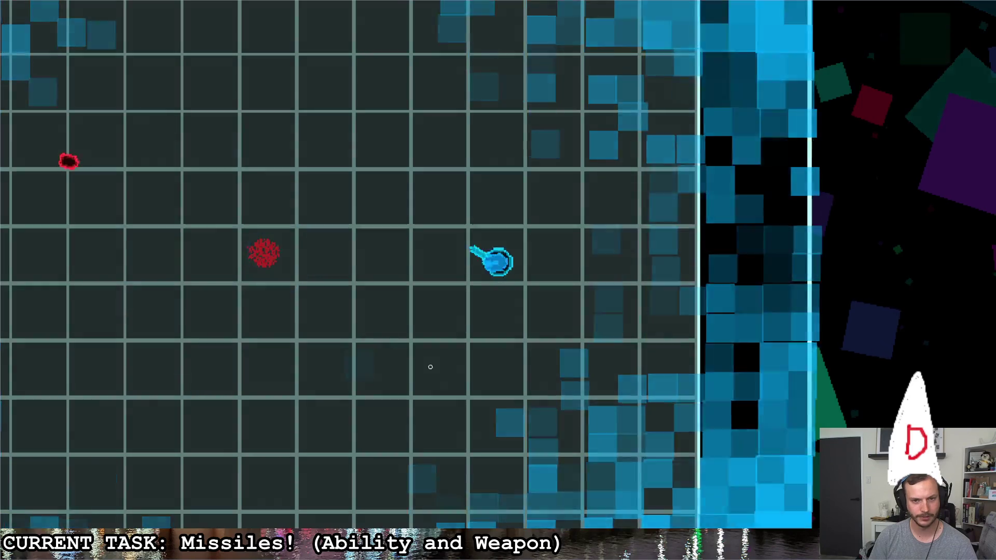
{"action": "left_click", "coordinate": [439, 406]}
{"action": "key", "text": "a"}
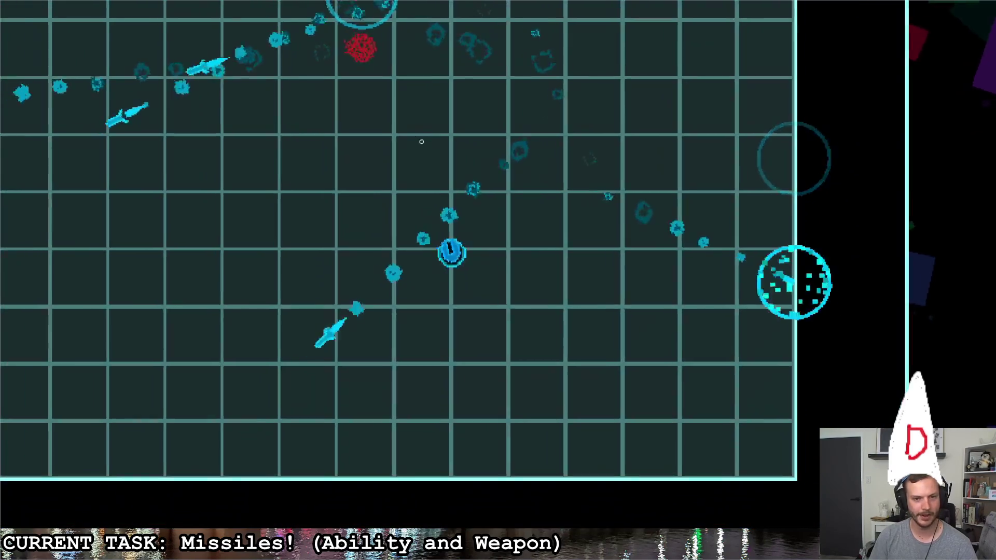
{"action": "left_click", "coordinate": [417, 149]}
{"action": "left_click", "coordinate": [417, 149]}
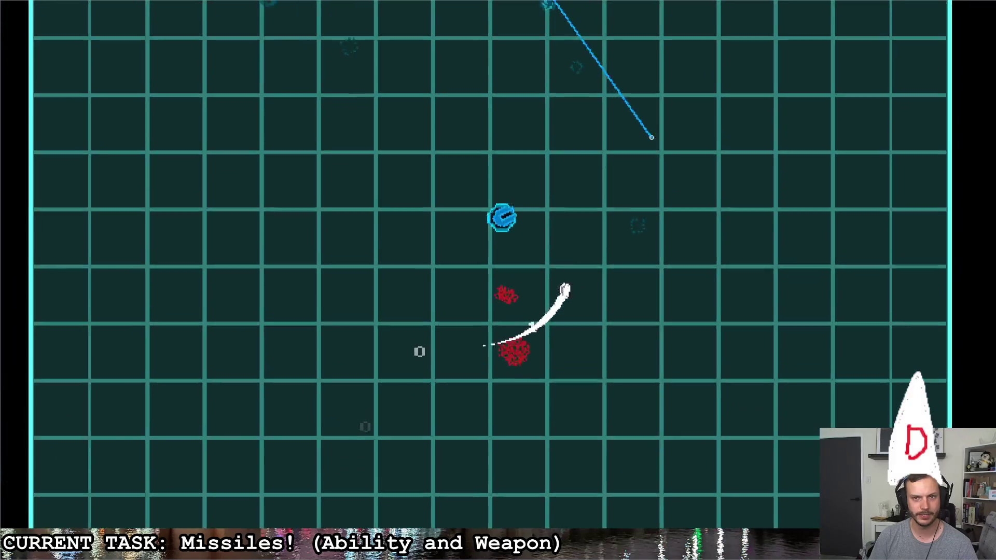
{"action": "left_click", "coordinate": [652, 137]}
Keep firing missile volleys at targeted red enemies to check that missiles retarget
{"action": "left_click", "coordinate": [855, 240]}
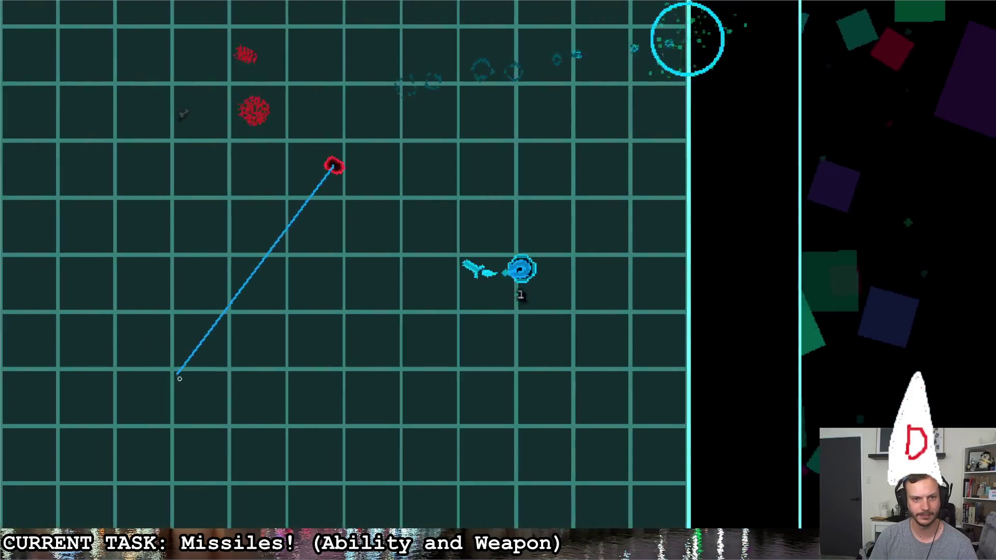
{"action": "left_click", "coordinate": [180, 379]}
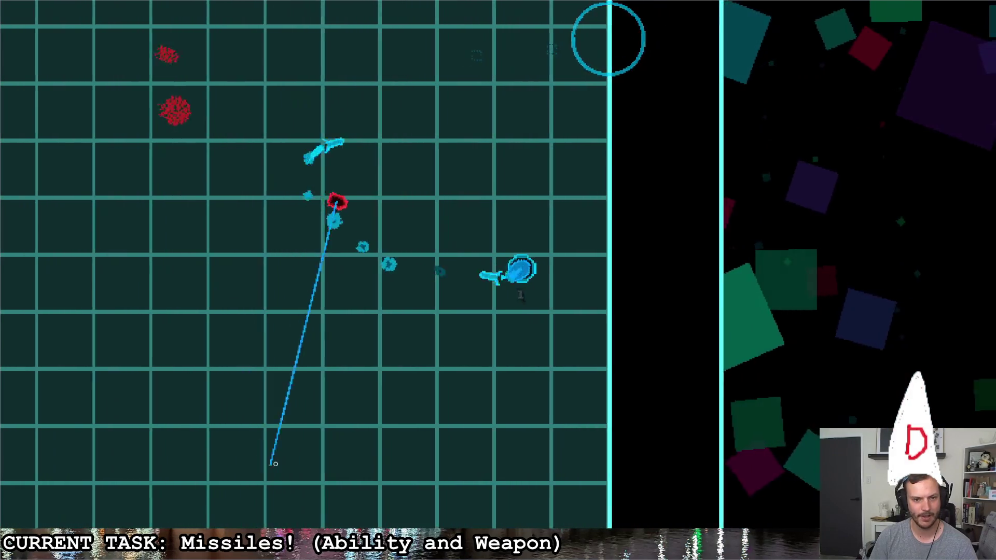
{"action": "left_click", "coordinate": [327, 266]}
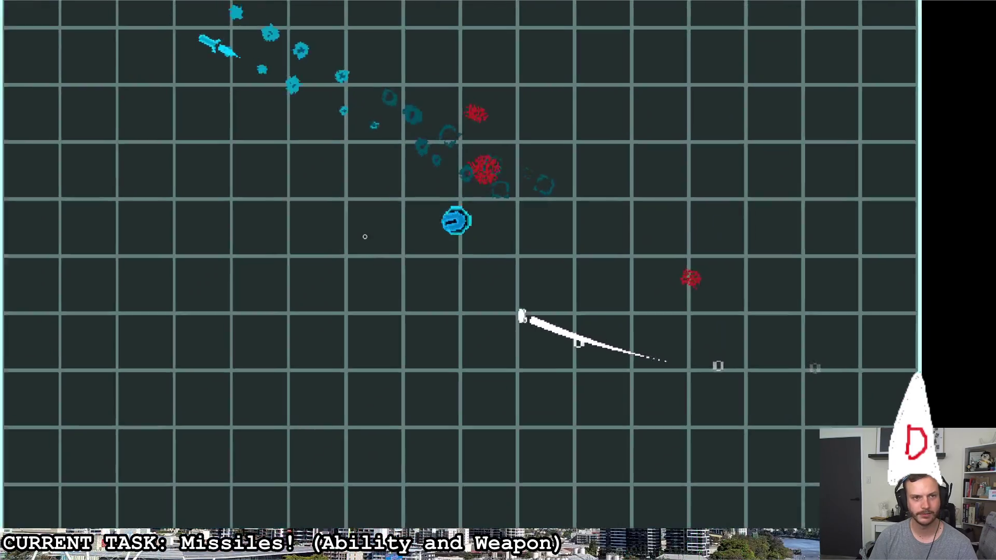
{"action": "left_click", "coordinate": [417, 223]}
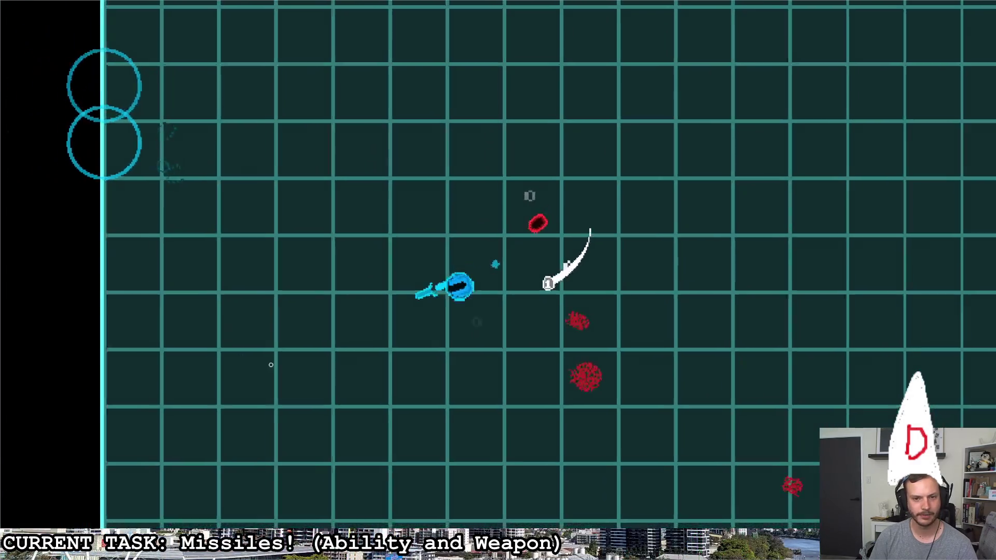
{"action": "left_click", "coordinate": [478, 367]}
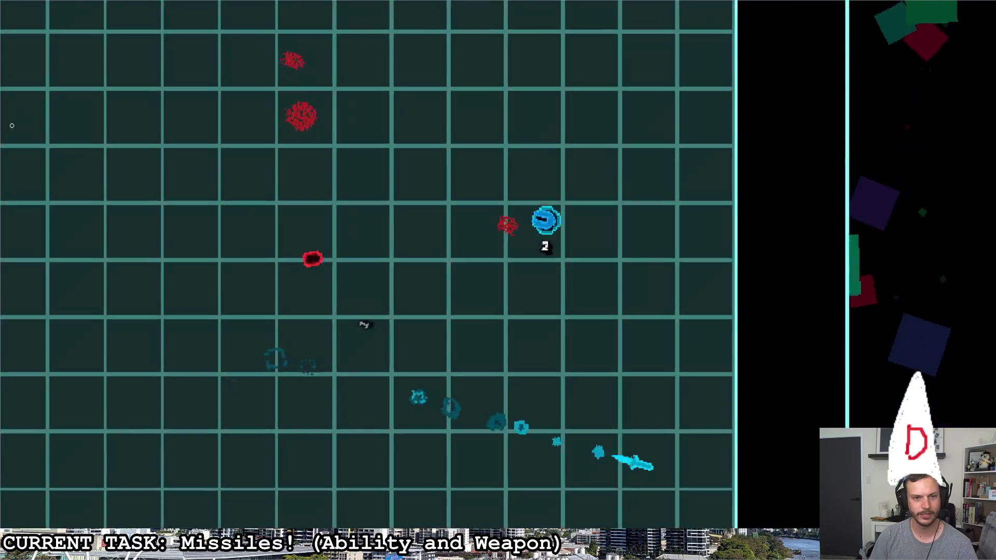
{"action": "left_click", "coordinate": [48, 453]}
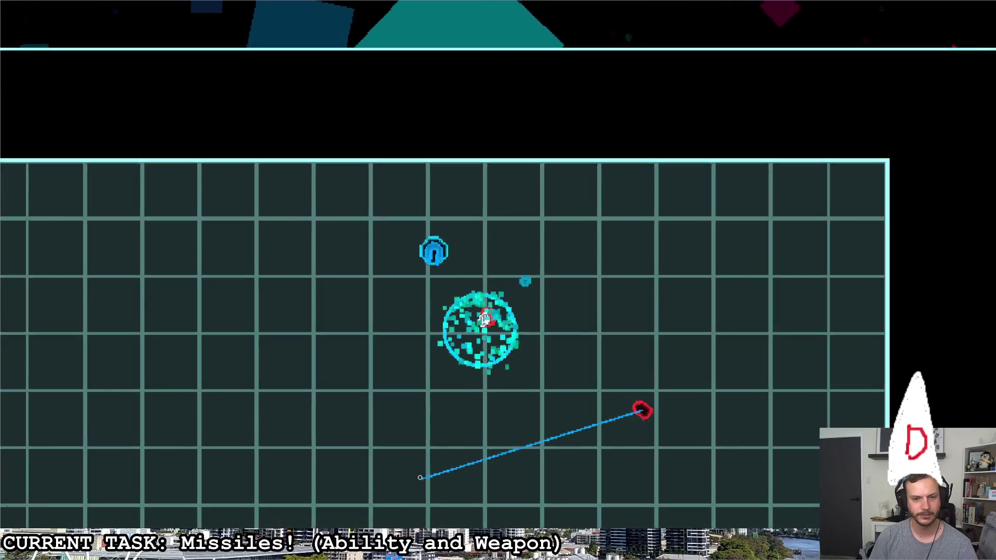
{"action": "left_click", "coordinate": [756, 499]}
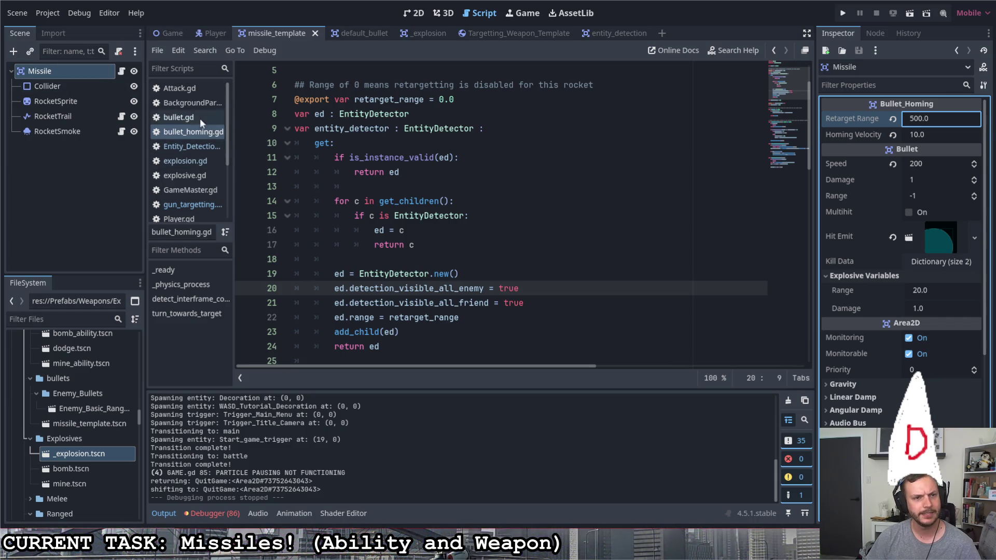
Examine the shape.shape.radius range code in the entity_detection script
{"action": "left_click", "coordinate": [595, 32]}
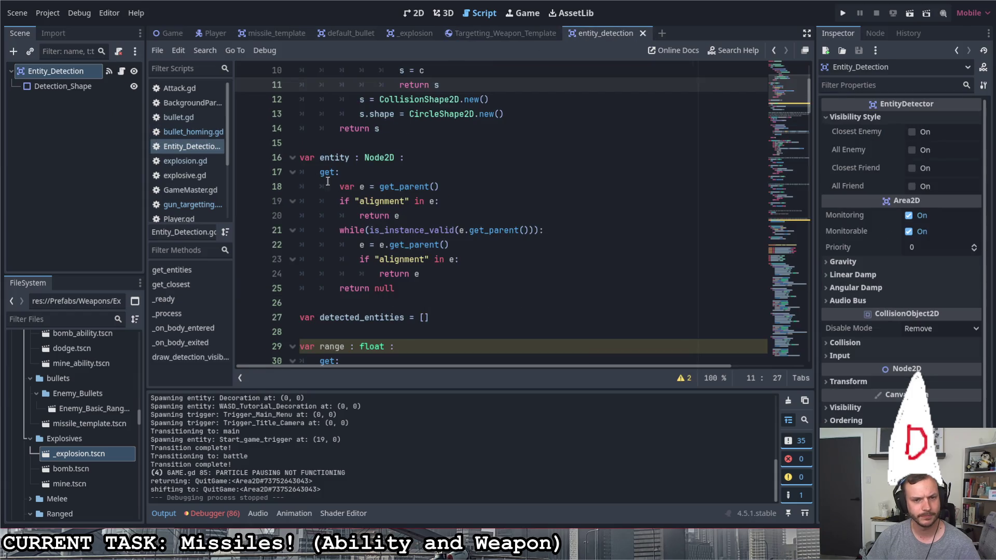
{"action": "scroll", "coordinate": [346, 199], "scroll_direction": "up", "scroll_amount": 4}
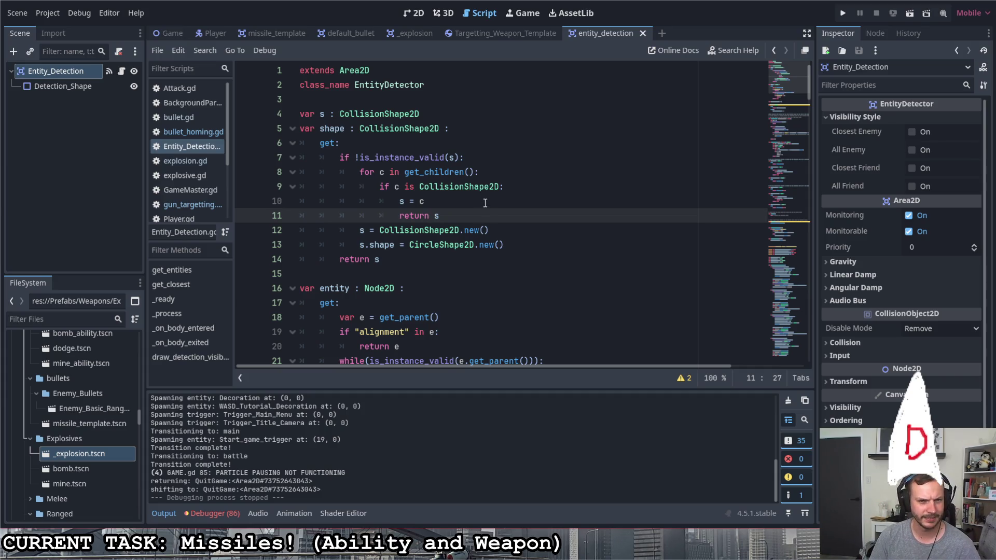
{"action": "scroll", "coordinate": [485, 203], "scroll_direction": "down", "scroll_amount": 5}
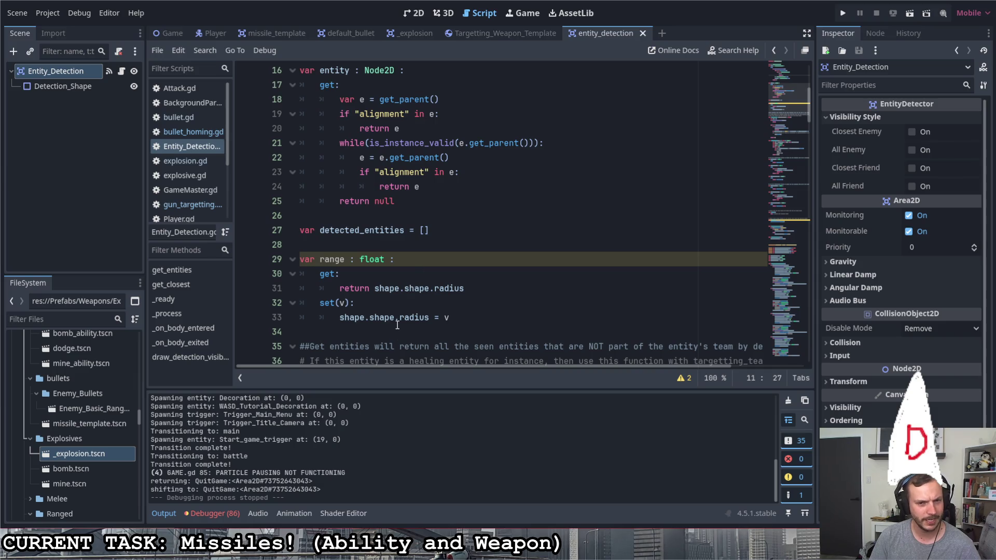
{"action": "mouse_move", "coordinate": [340, 317]}
{"action": "left_mouse_down"}
{"action": "mouse_move", "coordinate": [394, 316]}
{"action": "mouse_move", "coordinate": [377, 289]}
{"action": "mouse_move", "coordinate": [466, 290]}
{"action": "left_mouse_up"}
{"action": "left_click", "coordinate": [405, 289]}
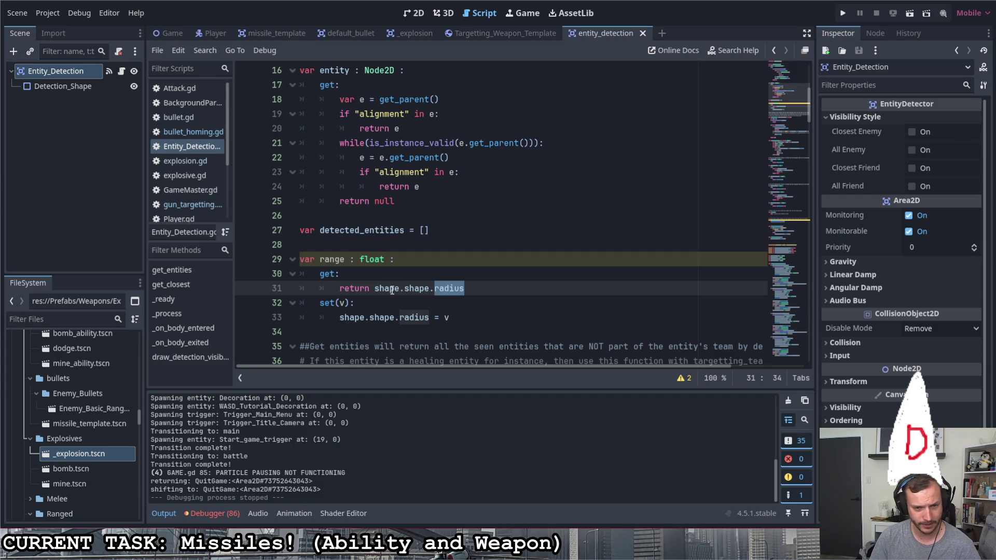
{"action": "left_click", "coordinate": [371, 289]}
{"action": "double_click", "coordinate": [383, 288]}
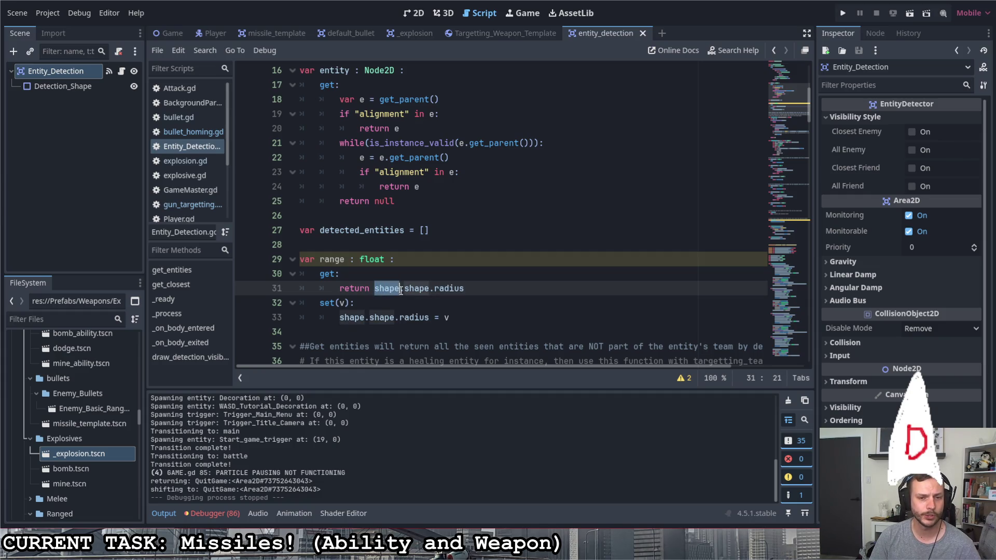
Trace the s and c variables and the CircleShape2D.new() line in the shape getter
{"action": "scroll", "coordinate": [431, 304], "scroll_direction": "up", "scroll_amount": 5}
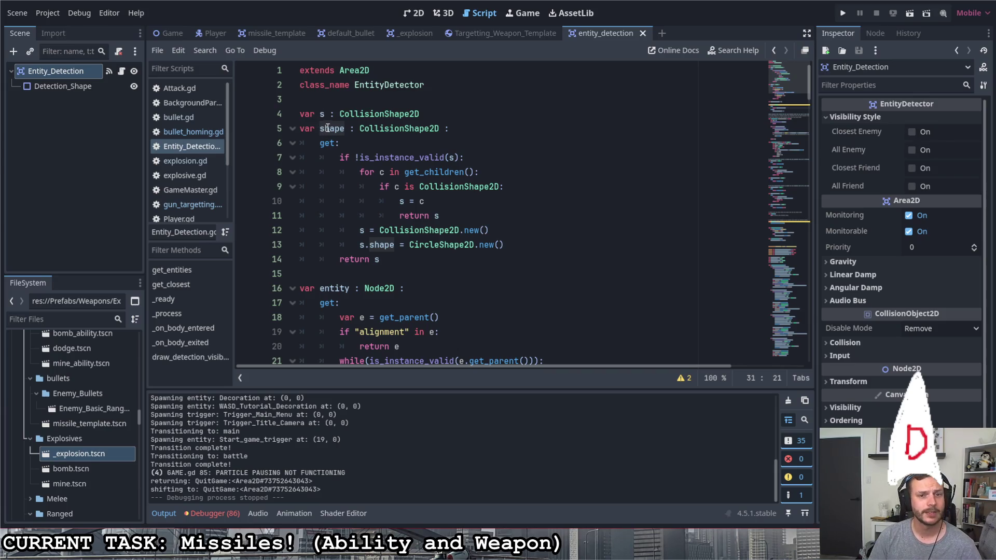
{"action": "double_click", "coordinate": [323, 114]}
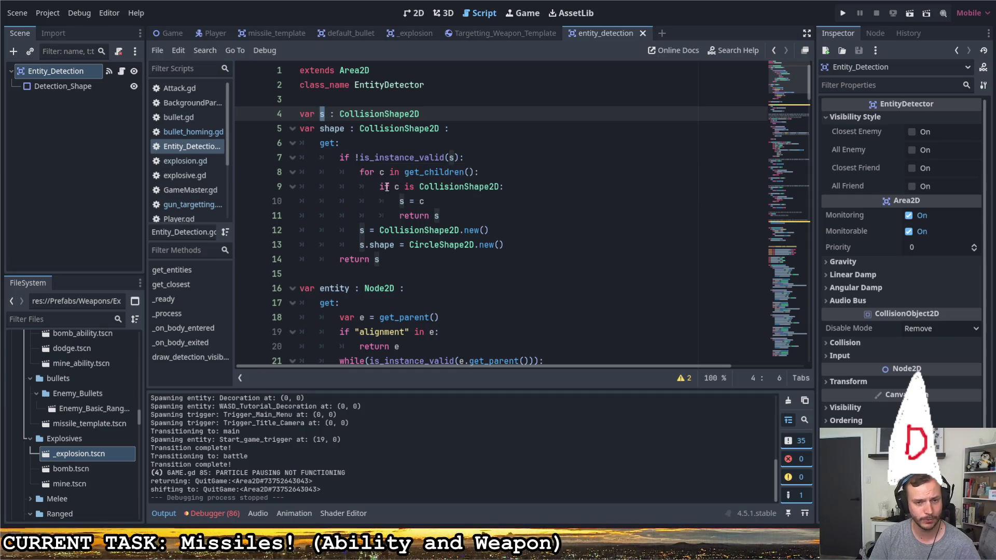
{"action": "double_click", "coordinate": [381, 172]}
{"action": "left_click_drag", "start_coordinate": [360, 230], "coordinate": [489, 229]}
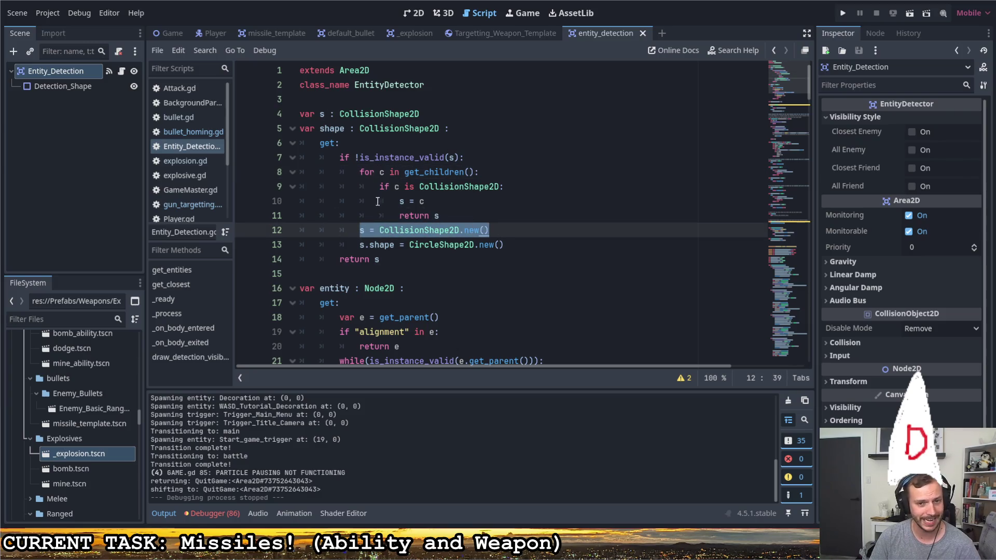
{"action": "left_click", "coordinate": [361, 244]}
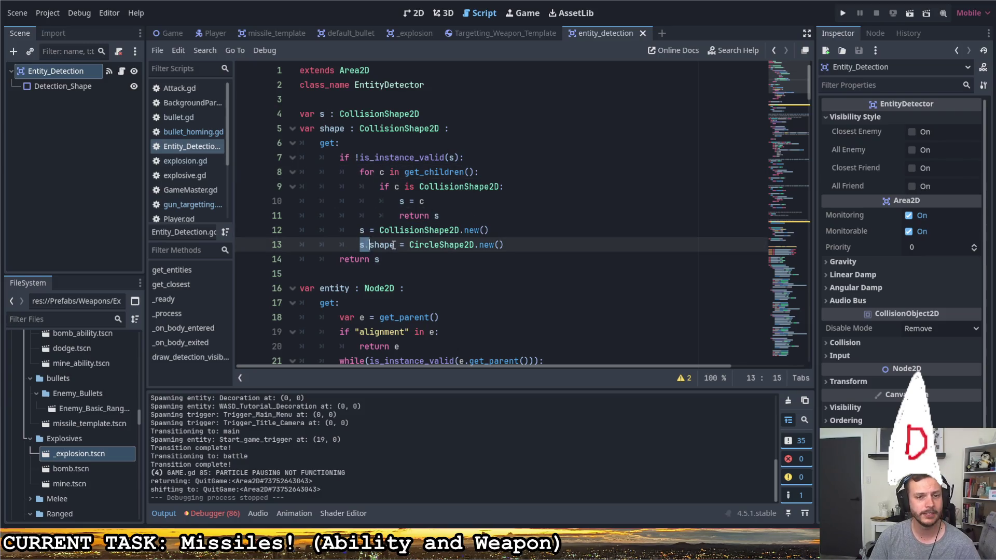
{"action": "left_click_drag", "start_coordinate": [409, 244], "coordinate": [504, 245]}
{"action": "left_click", "coordinate": [372, 259]}
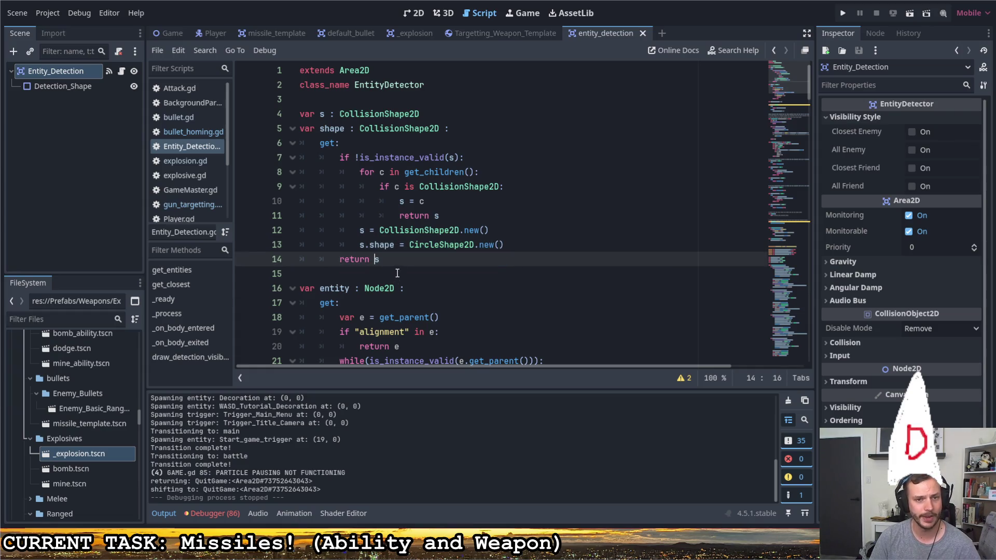
Insert add_child(s) on a new line after the CircleShape2D.new() assignment
{"action": "left_click", "coordinate": [519, 235]}
{"action": "left_click", "coordinate": [515, 242]}
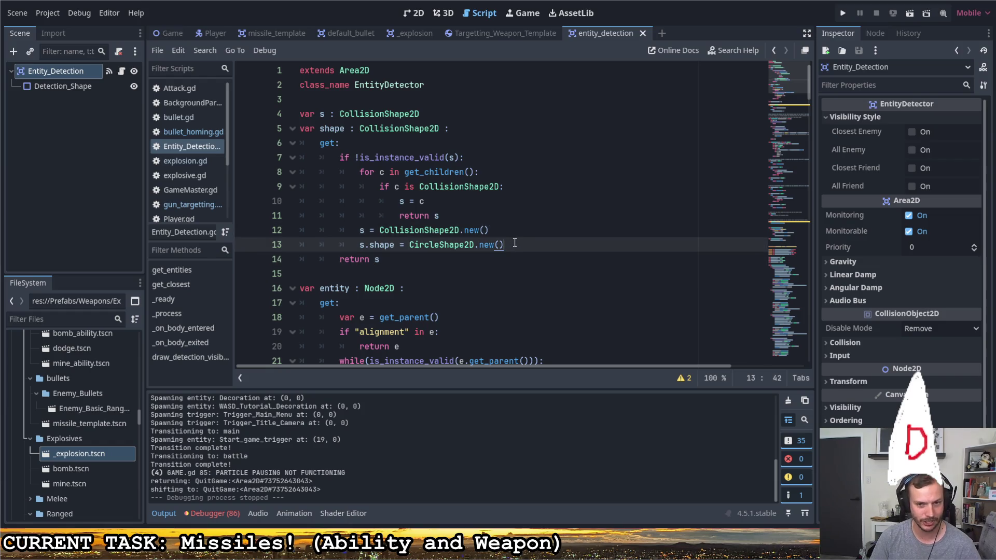
{"action": "key", "text": "Return"}
{"action": "type", "text": "add"}
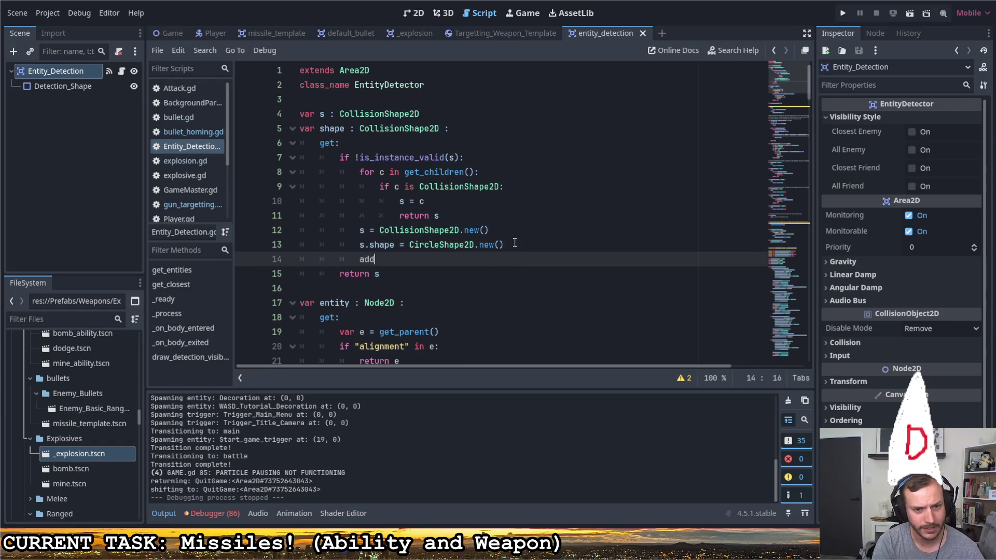
{"action": "key", "text": "Return"}
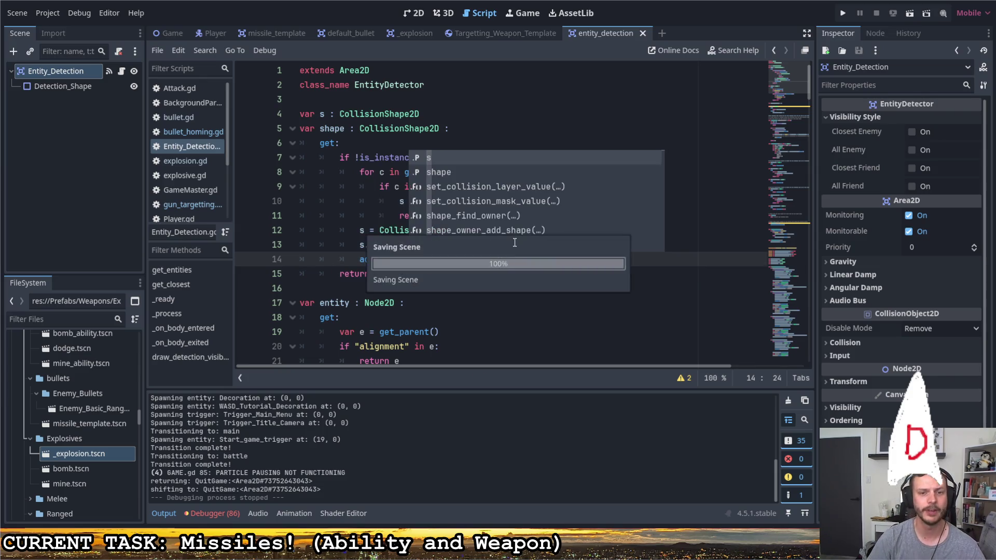
{"action": "left_click", "coordinate": [656, 125]}
Run the project, fire missile volleys at red enemies in the octagon room, then switch back to the editor
{"action": "left_click", "coordinate": [845, 12]}
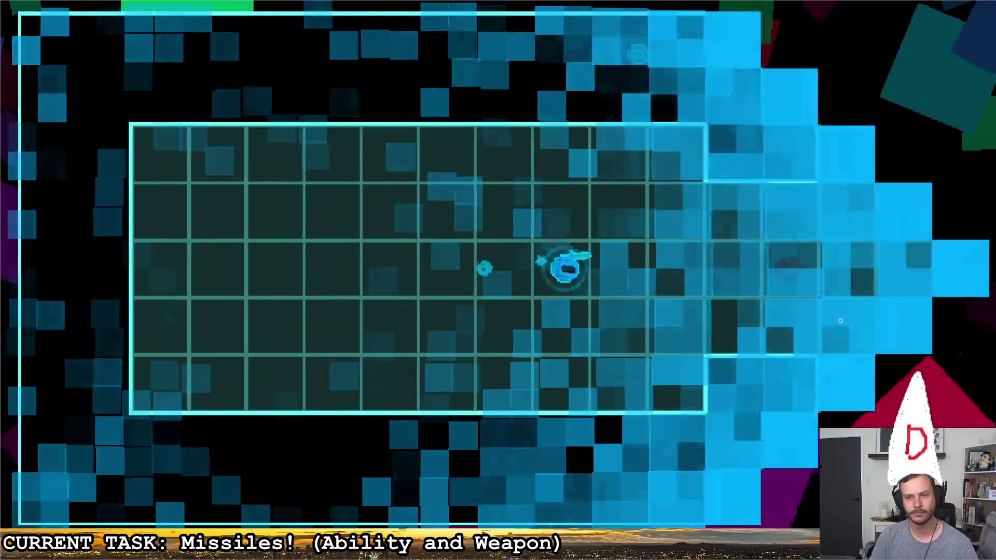
{"action": "key", "text": "d"}
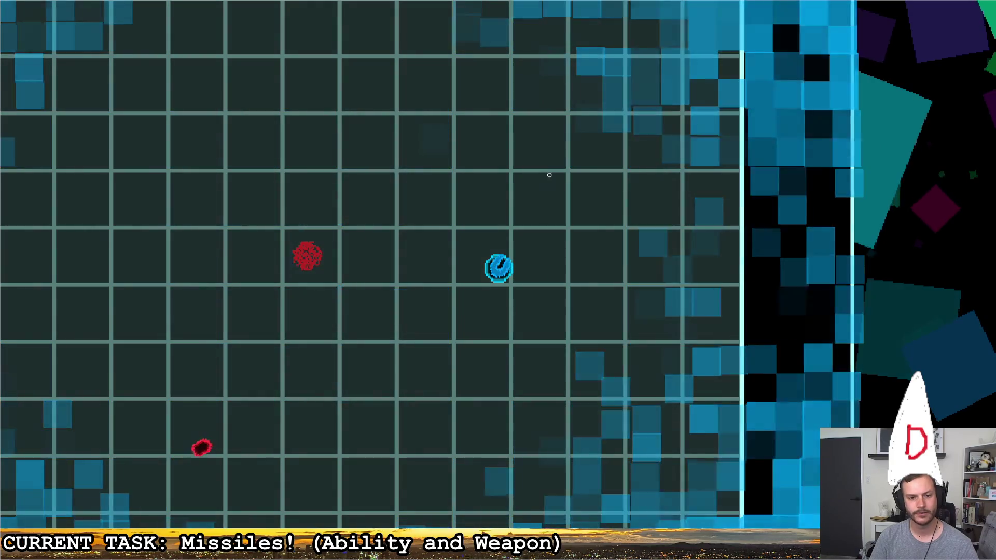
{"action": "left_click", "coordinate": [547, 173]}
{"action": "left_click", "coordinate": [247, 130]}
{"action": "key", "text": "a"}
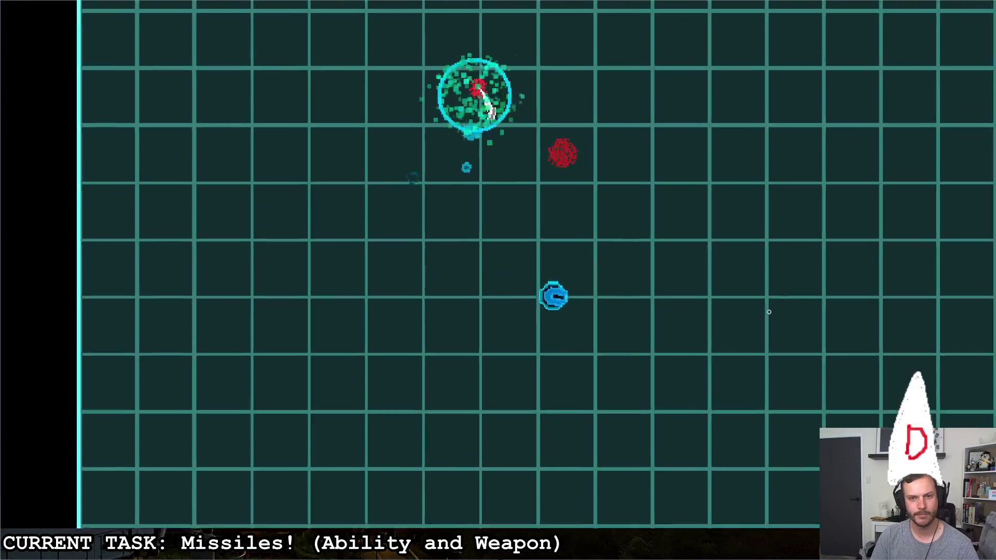
{"action": "left_click", "coordinate": [769, 311]}
{"action": "left_click", "coordinate": [449, 114]}
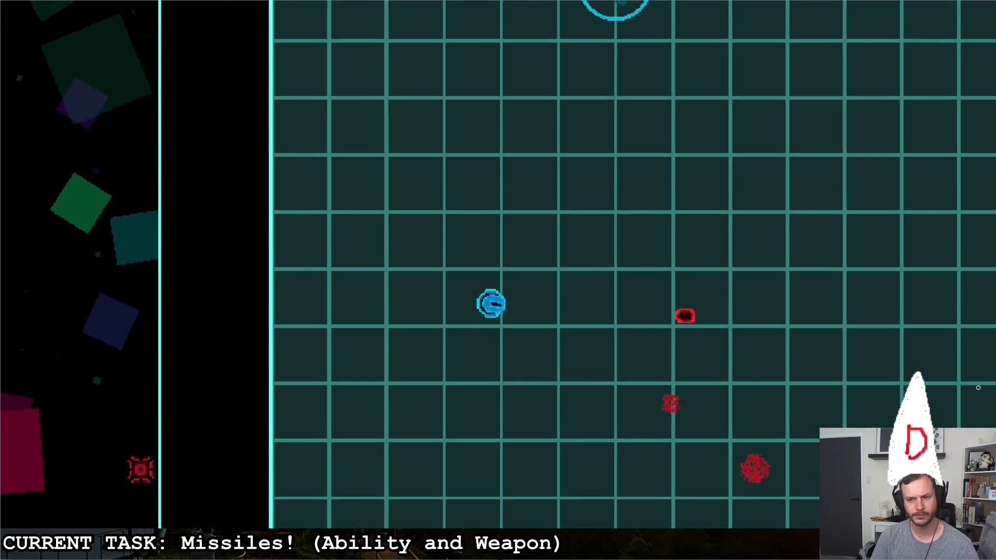
{"action": "left_click", "coordinate": [575, 148]}
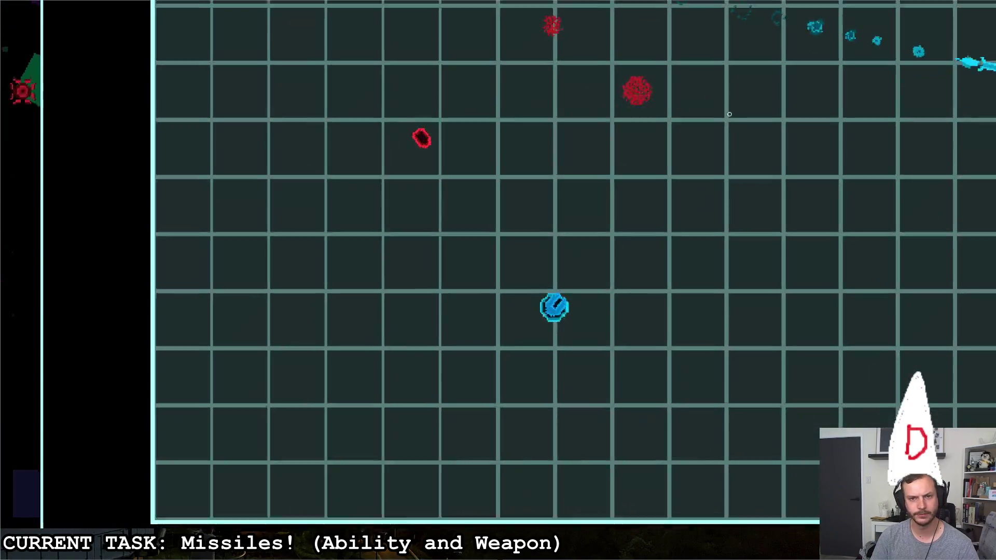
{"action": "left_click", "coordinate": [721, 115]}
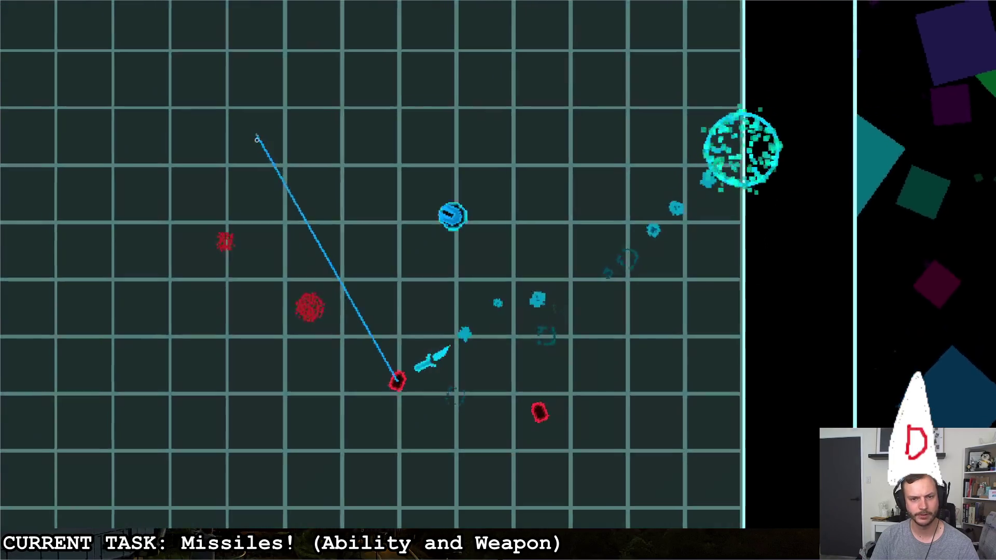
{"action": "key", "text": "alt+Tab"}
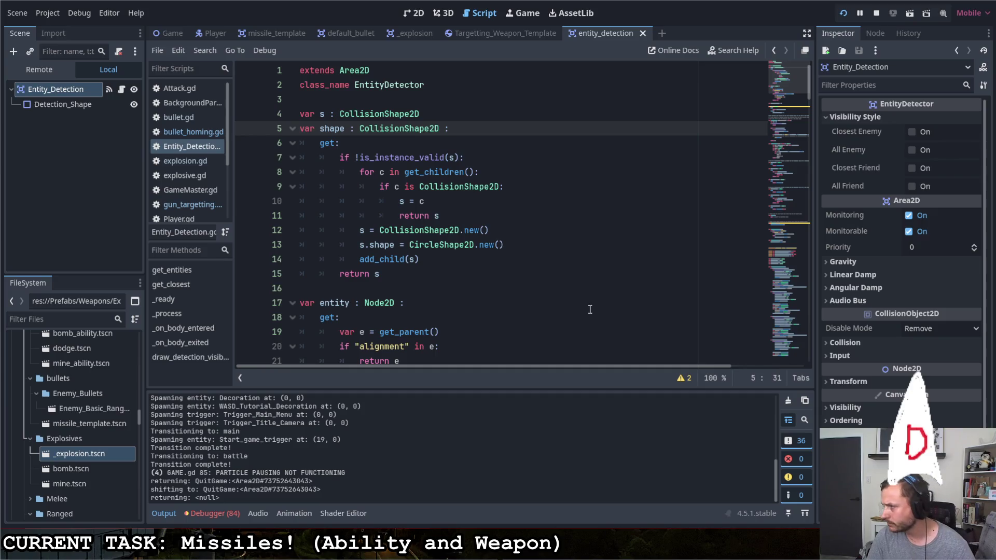
Stop the game with F8 and review lines 12–14 of the shape getter and the range property
{"action": "key", "text": "F8"}
{"action": "left_click", "coordinate": [492, 232]}
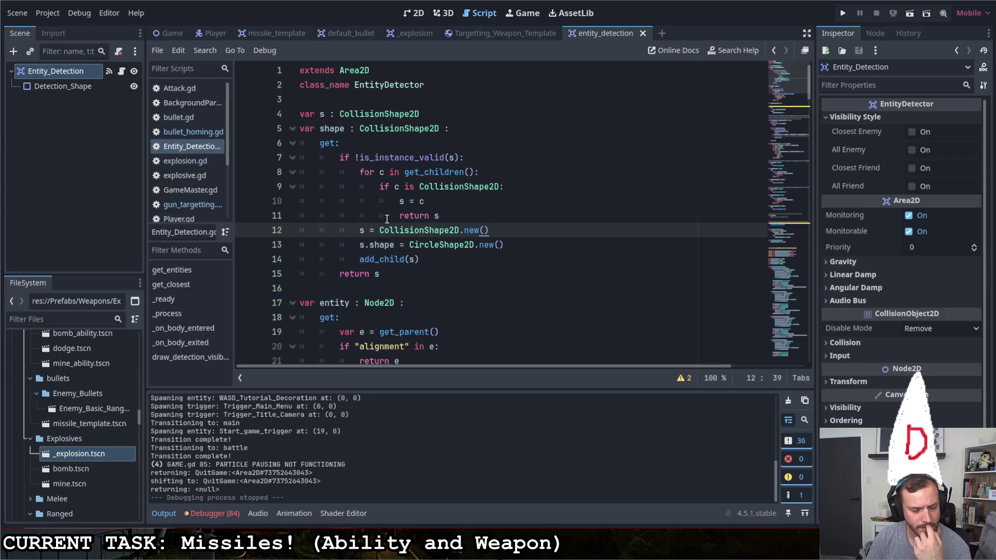
{"action": "left_click_drag", "start_coordinate": [393, 245], "coordinate": [366, 244]}
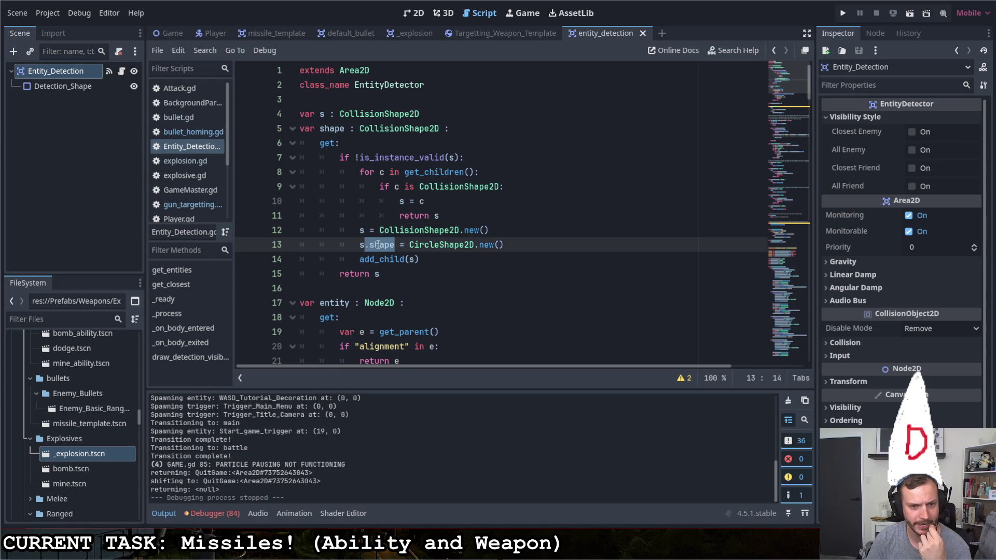
{"action": "left_click", "coordinate": [421, 262]}
{"action": "left_click", "coordinate": [438, 266]}
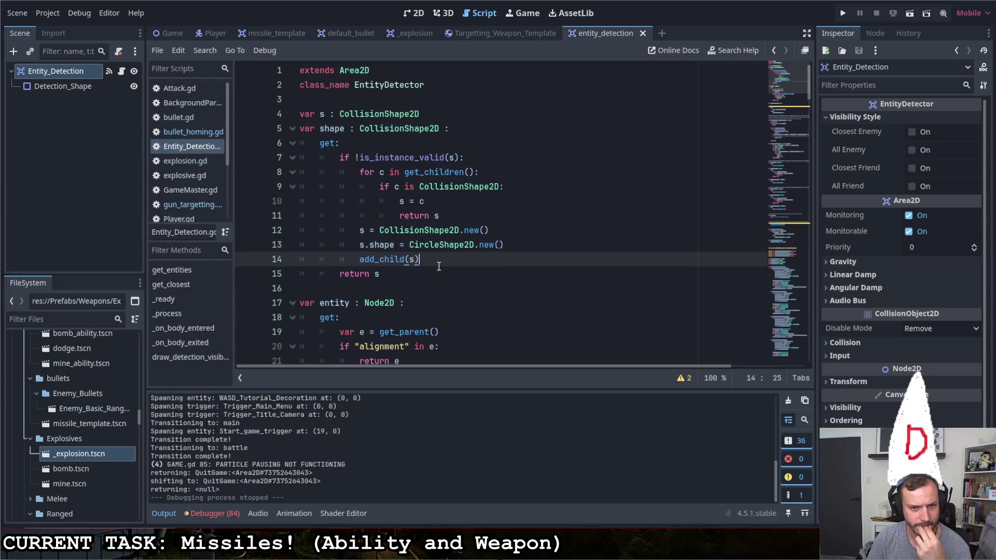
{"action": "scroll", "coordinate": [405, 261], "scroll_direction": "down", "scroll_amount": 1}
{"action": "scroll", "coordinate": [404, 261], "scroll_direction": "down", "scroll_amount": 5}
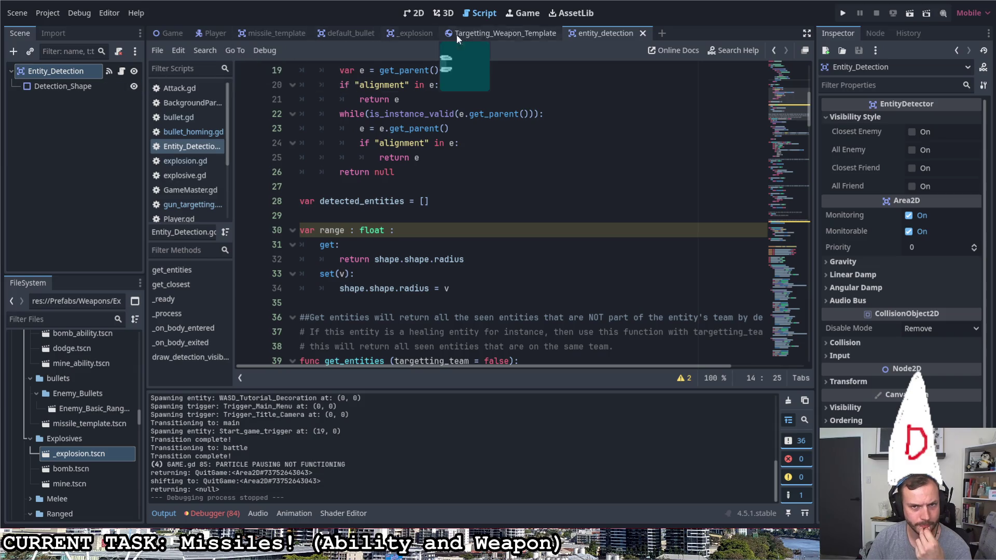
{"action": "left_click", "coordinate": [275, 30]}
In bullet_homing.gd, read the entity_detector getter's child search for an EntityDetector on lines 11–17
{"action": "left_click", "coordinate": [122, 74]}
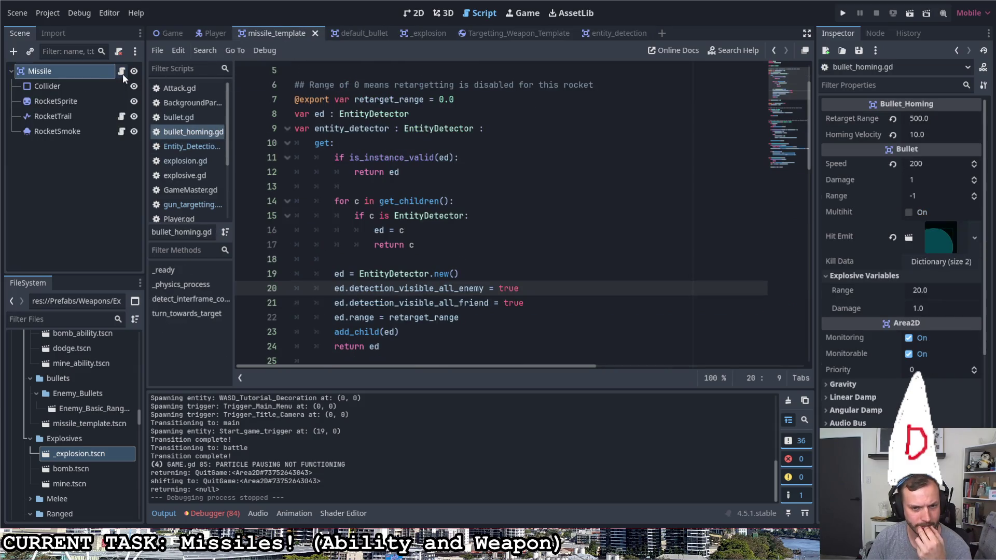
{"action": "scroll", "coordinate": [403, 207], "scroll_direction": "up", "scroll_amount": 2}
{"action": "scroll", "coordinate": [399, 208], "scroll_direction": "down", "scroll_amount": 6}
{"action": "scroll", "coordinate": [403, 193], "scroll_direction": "up", "scroll_amount": 5}
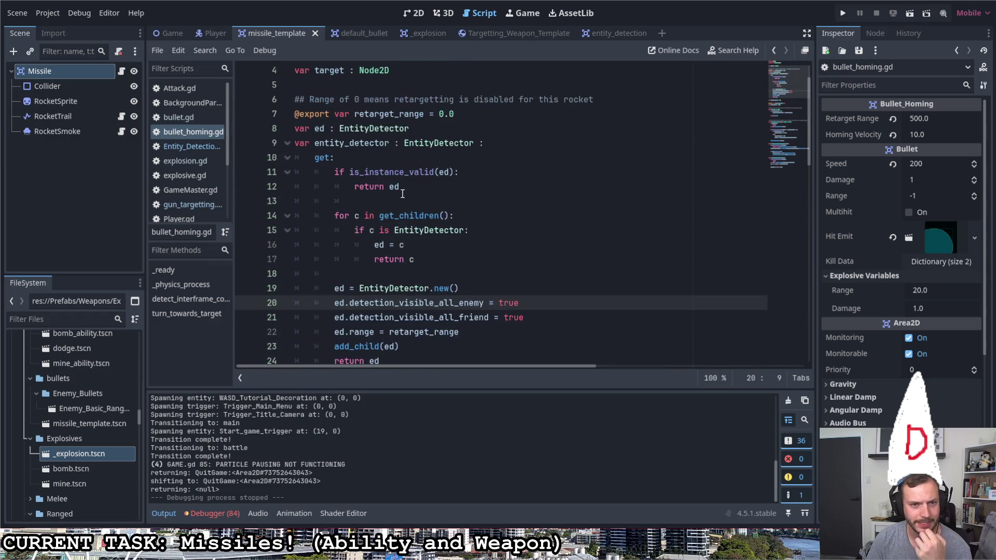
{"action": "triple_click", "coordinate": [335, 171]}
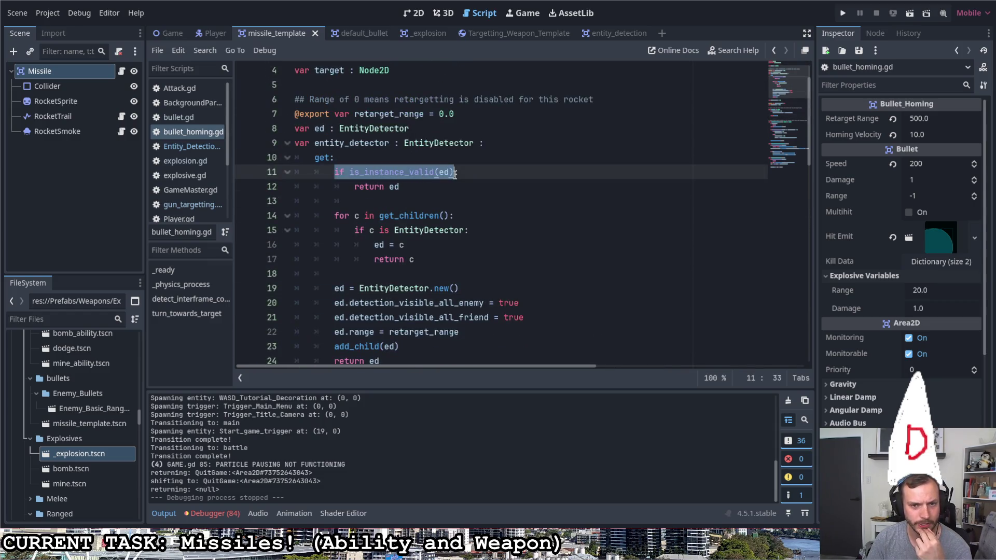
{"action": "triple_click", "coordinate": [347, 188]}
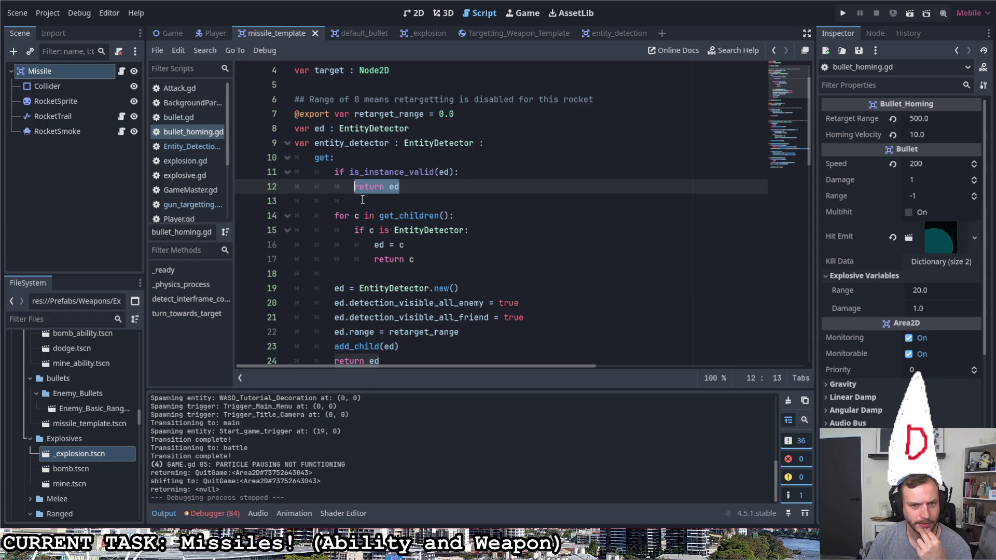
{"action": "triple_click", "coordinate": [334, 216]}
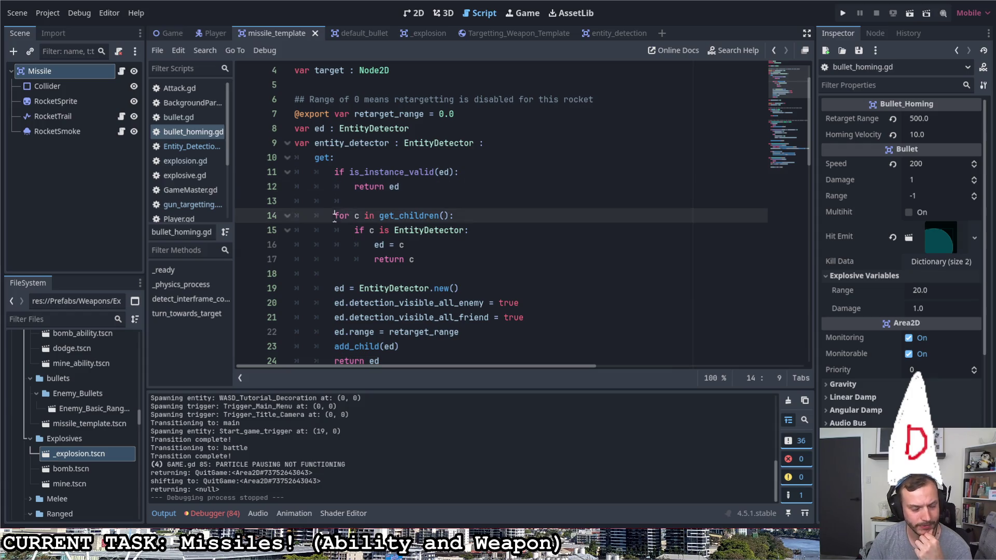
{"action": "triple_click", "coordinate": [373, 231]}
{"action": "triple_click", "coordinate": [376, 244]}
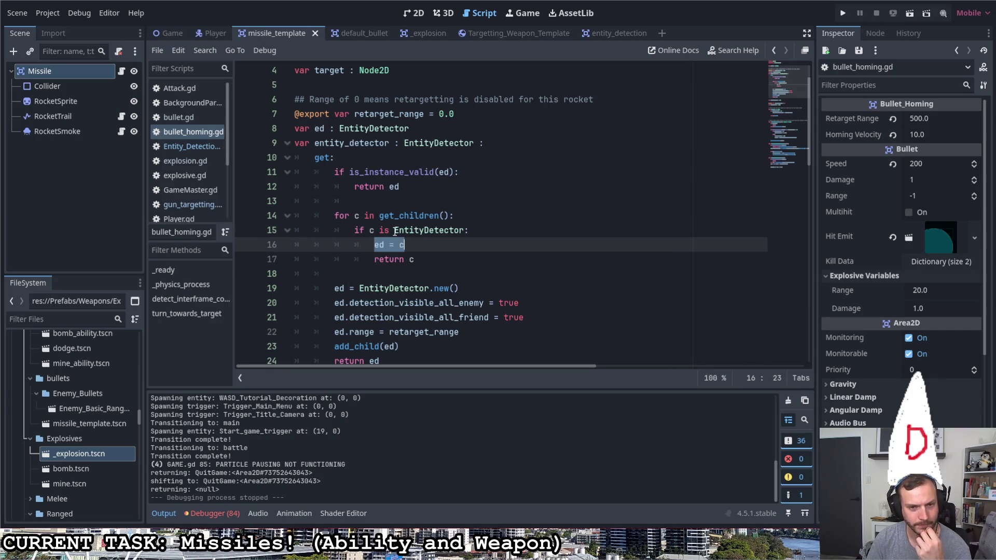
{"action": "left_click_drag", "start_coordinate": [415, 260], "coordinate": [374, 259]}
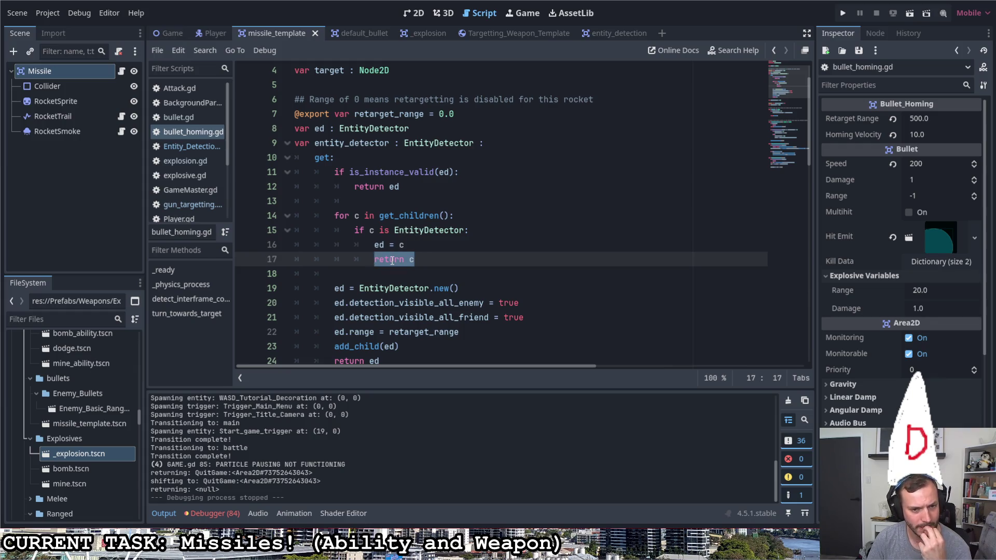
Read the fallback that builds a new EntityDetector with visibility settings and range set to retarget_range
{"action": "double_click", "coordinate": [337, 288]}
{"action": "left_click_drag", "start_coordinate": [359, 289], "coordinate": [456, 291]}
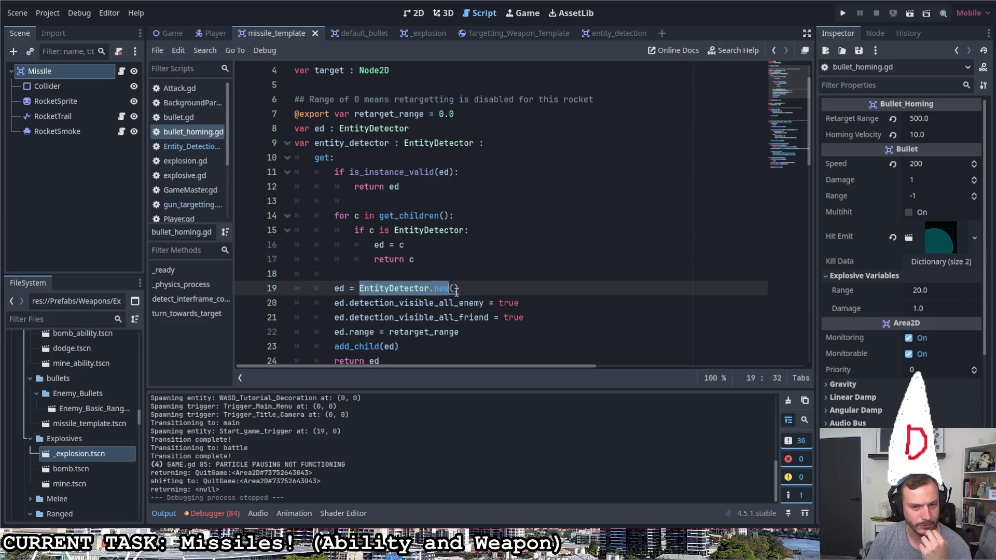
{"action": "scroll", "coordinate": [471, 295], "scroll_direction": "down", "scroll_amount": 1}
{"action": "mouse_move", "coordinate": [334, 260]}
{"action": "left_mouse_down"}
{"action": "mouse_move", "coordinate": [566, 284]}
{"action": "mouse_move", "coordinate": [555, 273]}
{"action": "mouse_move", "coordinate": [531, 277]}
{"action": "left_mouse_up"}
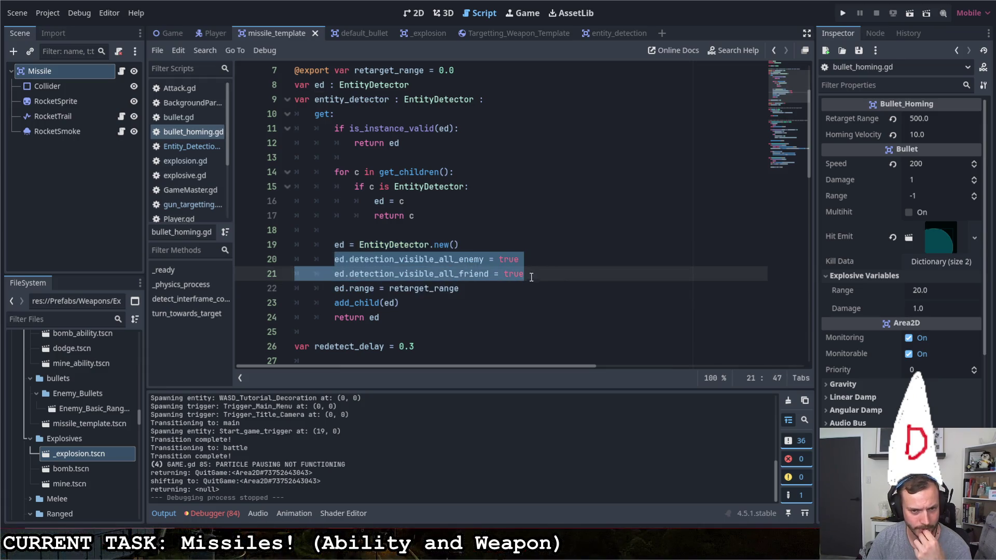
{"action": "mouse_move", "coordinate": [459, 288]}
{"action": "left_mouse_down"}
{"action": "mouse_move", "coordinate": [335, 286]}
{"action": "mouse_move", "coordinate": [460, 292]}
{"action": "mouse_move", "coordinate": [333, 301]}
{"action": "left_mouse_up"}
{"action": "left_click", "coordinate": [390, 288]}
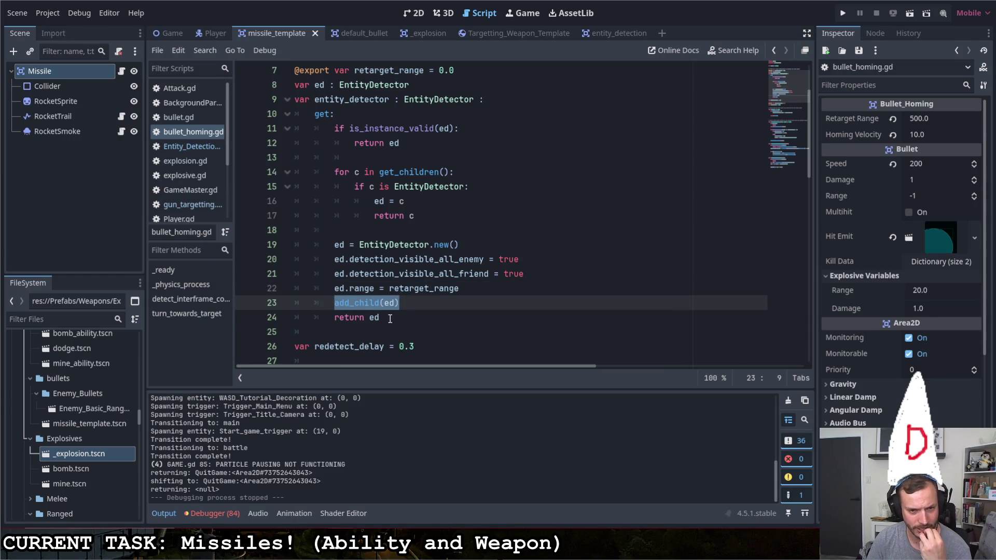
{"action": "double_click", "coordinate": [370, 317]}
{"action": "left_click", "coordinate": [397, 317]}
{"action": "scroll", "coordinate": [399, 311], "scroll_direction": "down", "scroll_amount": 3}
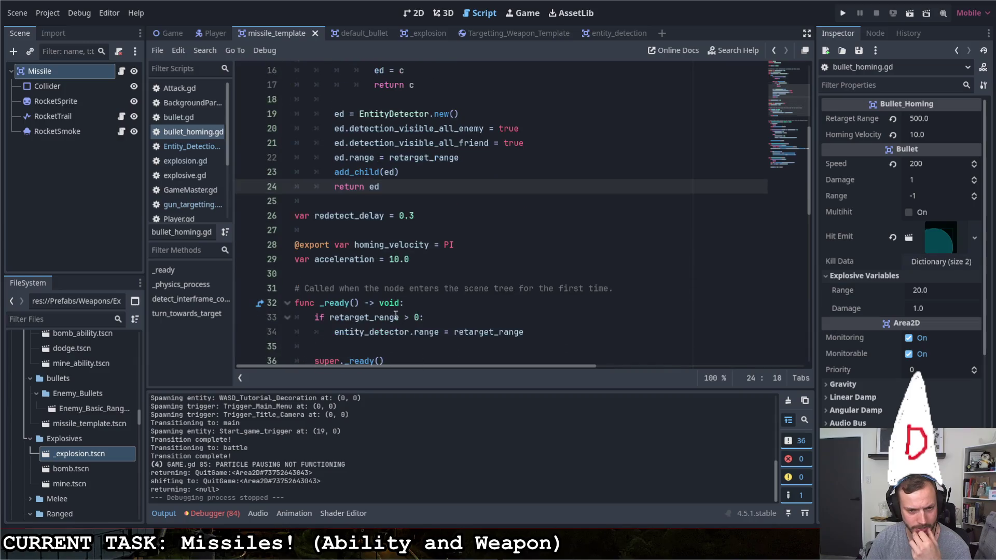
{"action": "scroll", "coordinate": [400, 309], "scroll_direction": "down", "scroll_amount": 4}
{"action": "scroll", "coordinate": [402, 307], "scroll_direction": "up", "scroll_amount": 4}
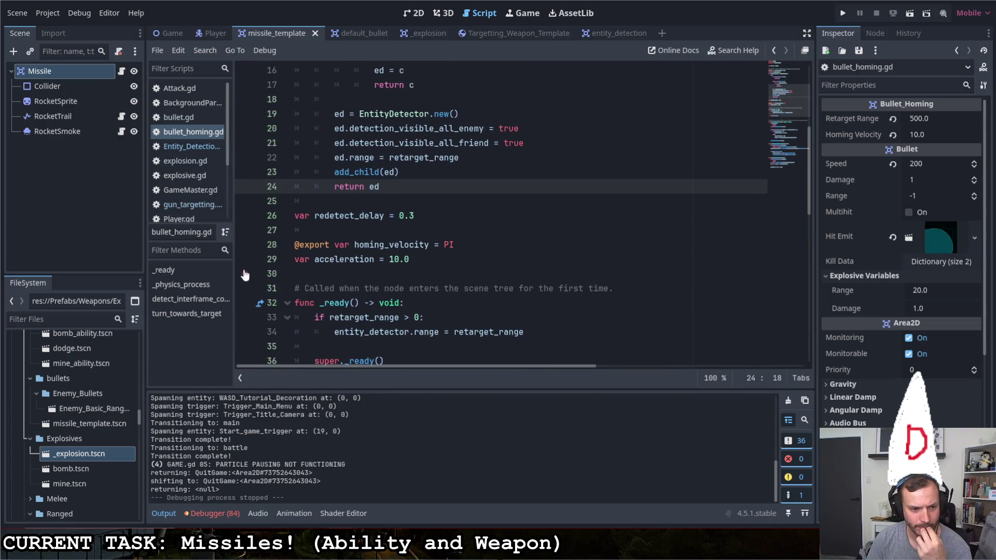
{"action": "scroll", "coordinate": [108, 380], "scroll_direction": "up", "scroll_amount": 5}
{"action": "scroll", "coordinate": [106, 382], "scroll_direction": "up", "scroll_amount": 8}
{"action": "scroll", "coordinate": [105, 380], "scroll_direction": "down", "scroll_amount": 5}
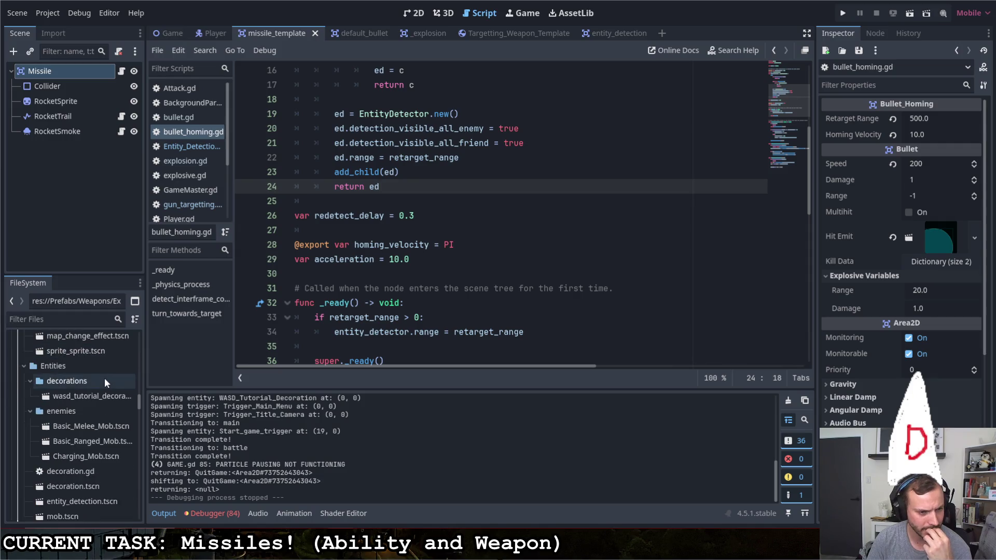
{"action": "scroll", "coordinate": [104, 378], "scroll_direction": "down", "scroll_amount": 3}
Drop entity_detection.tscn under Missile, save with Ctrl+S, and run the game
{"action": "mouse_move", "coordinate": [73, 436]}
{"action": "left_mouse_down"}
{"action": "mouse_move", "coordinate": [96, 252]}
{"action": "mouse_move", "coordinate": [95, 131]}
{"action": "mouse_move", "coordinate": [60, 126]}
{"action": "left_mouse_up"}
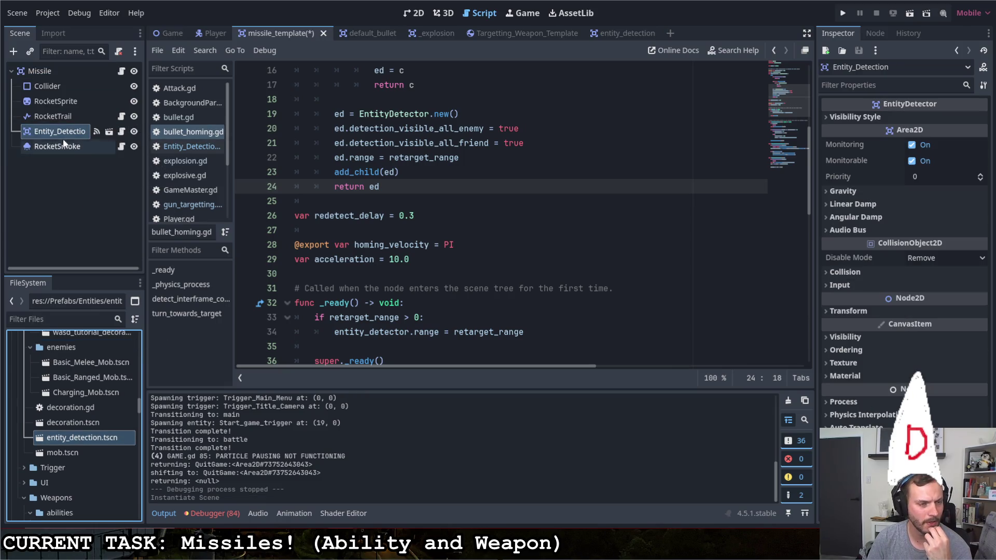
{"action": "scroll", "coordinate": [478, 315], "scroll_direction": "up", "scroll_amount": 5}
{"action": "key", "text": "ctrl+s"}
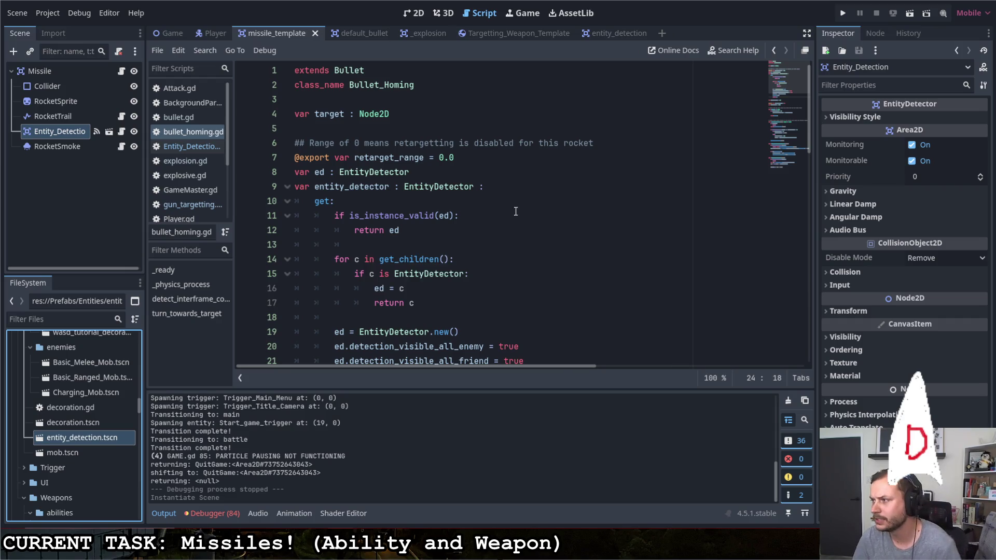
{"action": "left_click", "coordinate": [841, 14]}
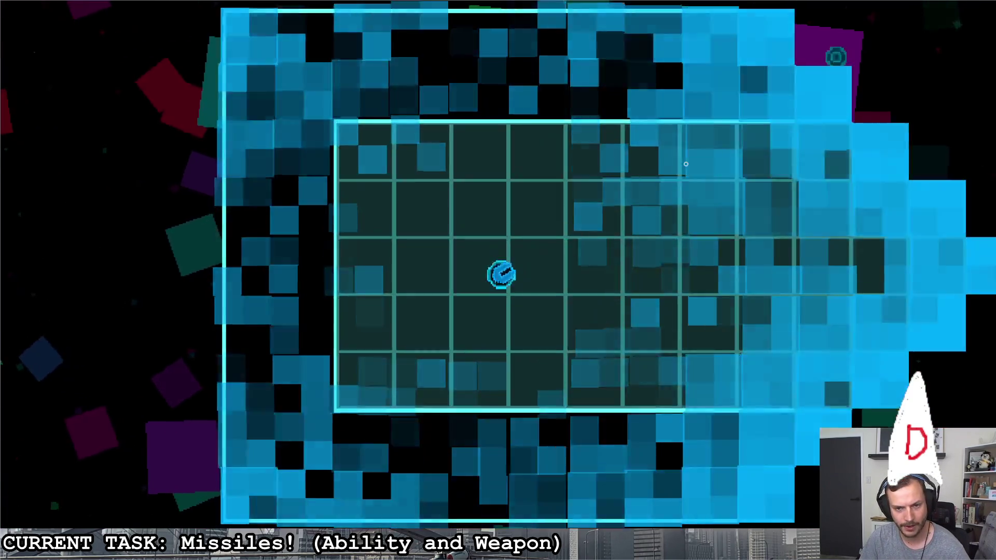
Fly the ship right down the corridor firing missiles, then shoot the red enemy alongside
{"action": "left_click", "coordinate": [646, 280]}
{"action": "key", "text": "d"}
{"action": "left_click", "coordinate": [794, 328]}
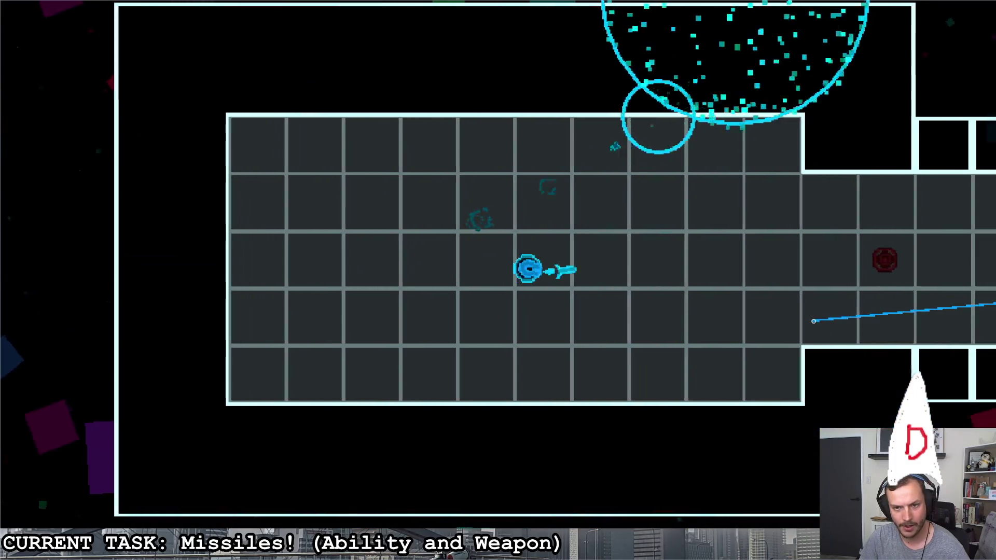
{"action": "key", "text": "d"}
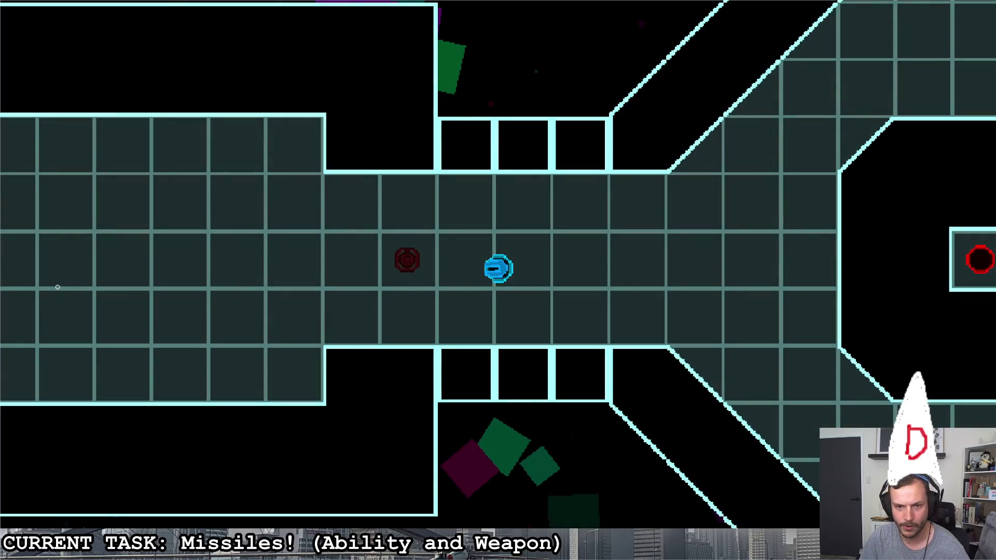
{"action": "key", "text": "a"}
{"action": "left_click", "coordinate": [95, 290]}
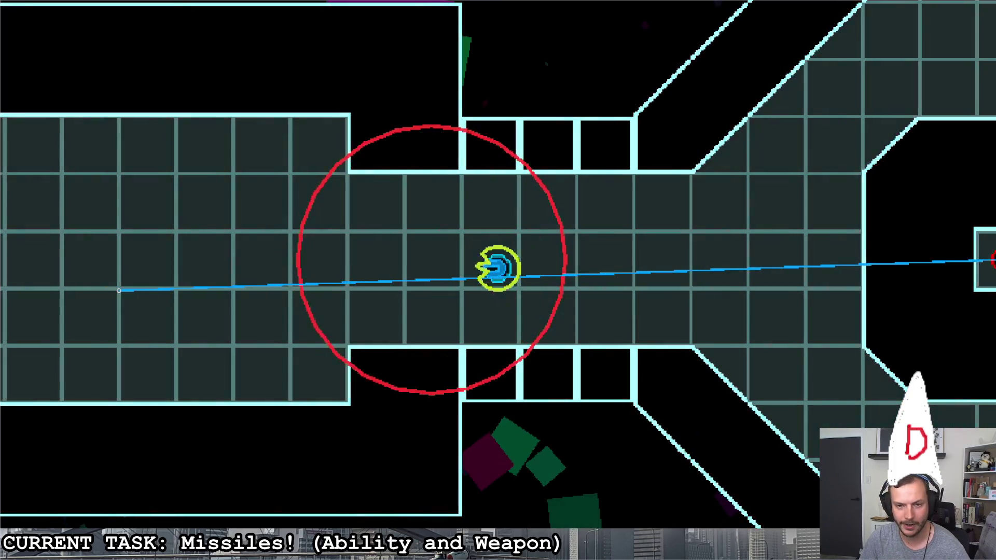
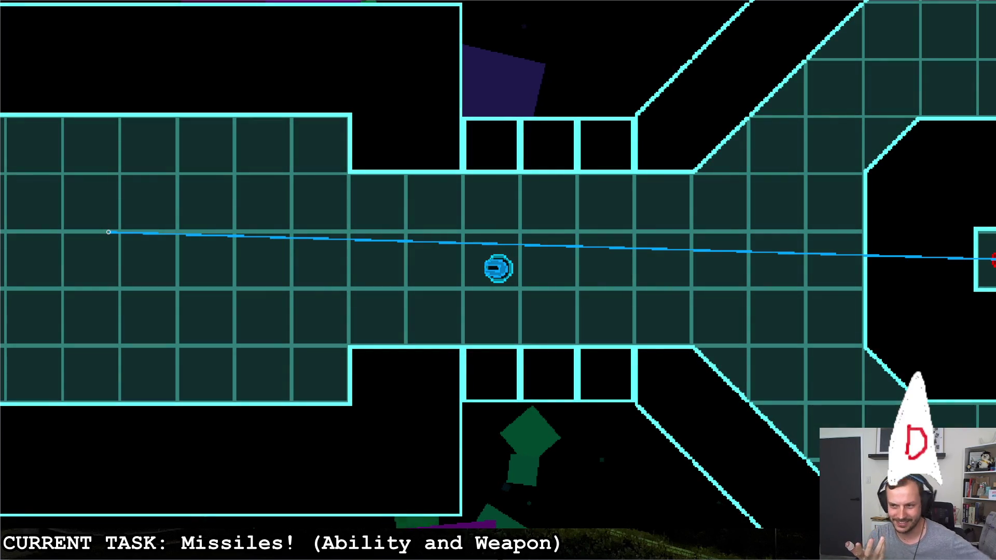
Steer onto the quit option in the game menu to exit back to the Godot editor
{"action": "key", "text": "Escape"}
{"action": "key", "text": "d"}
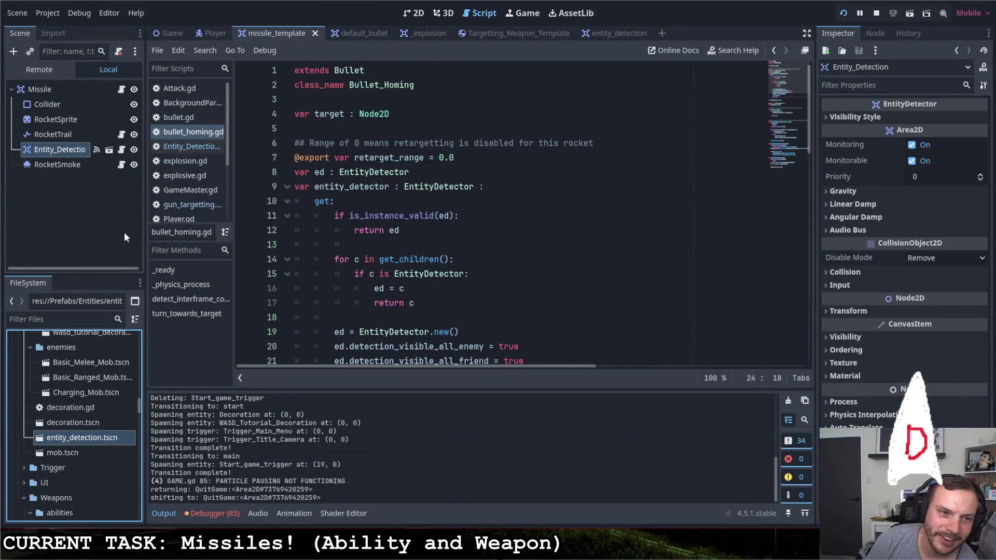
Open Entity_Detection.gd and select the placeholder pass line in its _ready function
{"action": "left_click", "coordinate": [121, 132]}
{"action": "scroll", "coordinate": [398, 273], "scroll_direction": "up", "scroll_amount": 4}
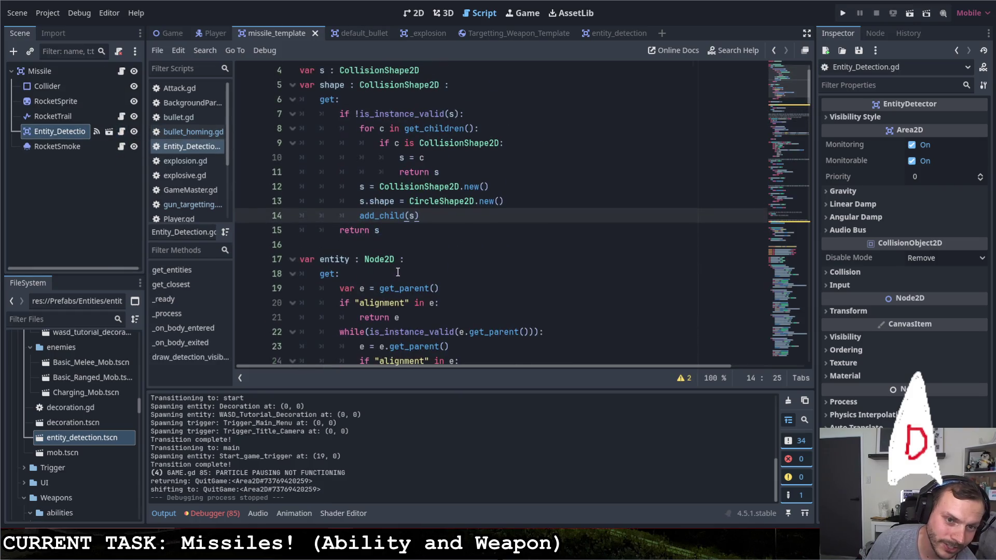
{"action": "scroll", "coordinate": [401, 273], "scroll_direction": "up", "scroll_amount": 1}
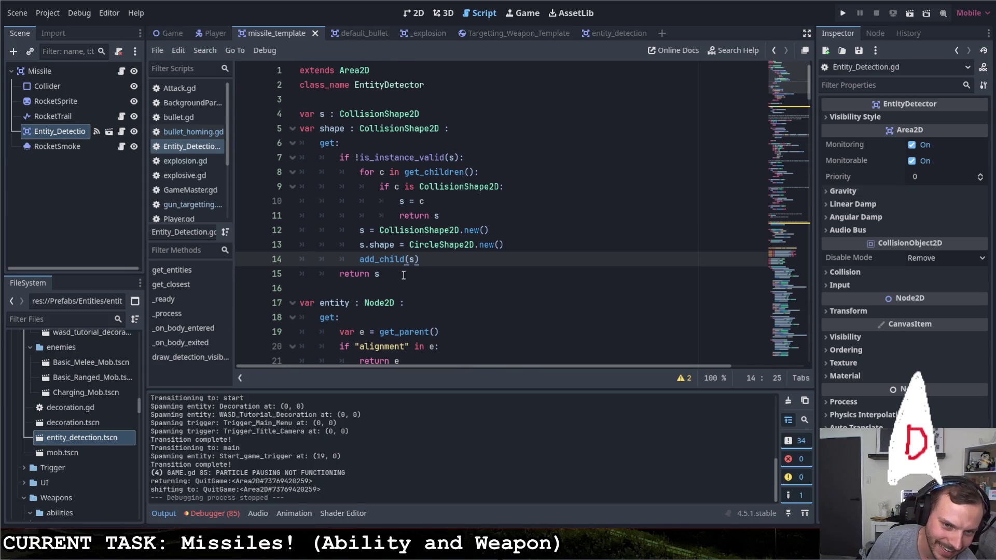
{"action": "scroll", "coordinate": [403, 277], "scroll_direction": "down", "scroll_amount": 14}
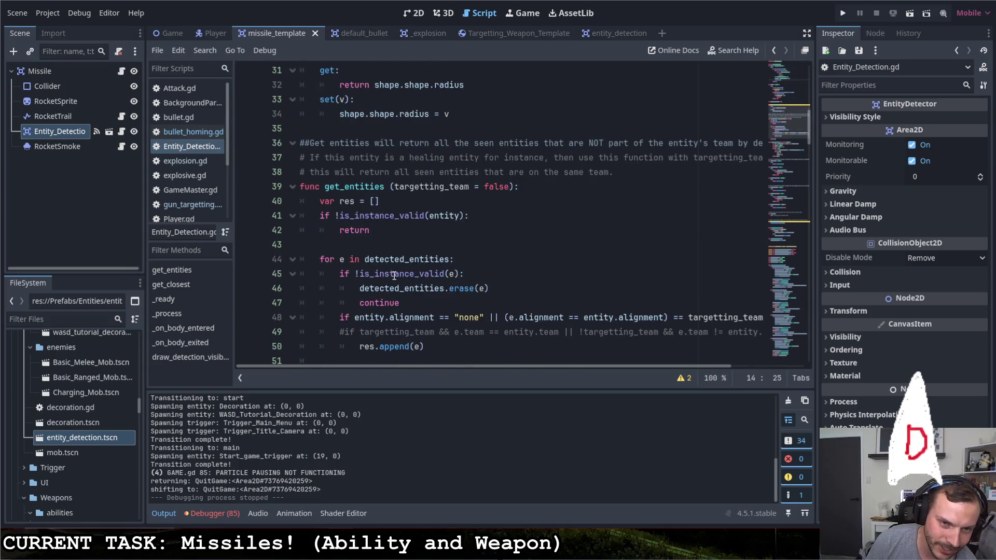
{"action": "scroll", "coordinate": [394, 279], "scroll_direction": "down", "scroll_amount": 8}
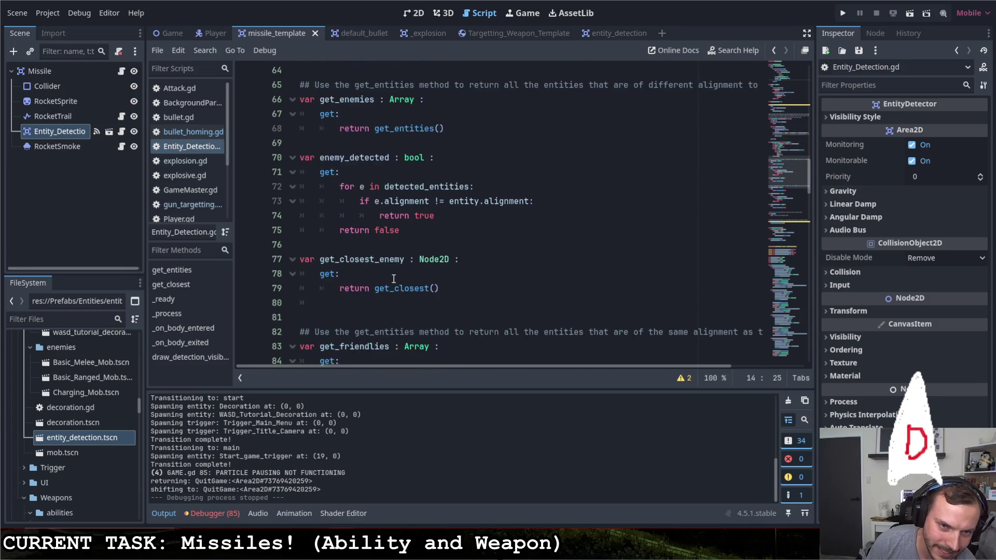
{"action": "scroll", "coordinate": [394, 280], "scroll_direction": "down", "scroll_amount": 8}
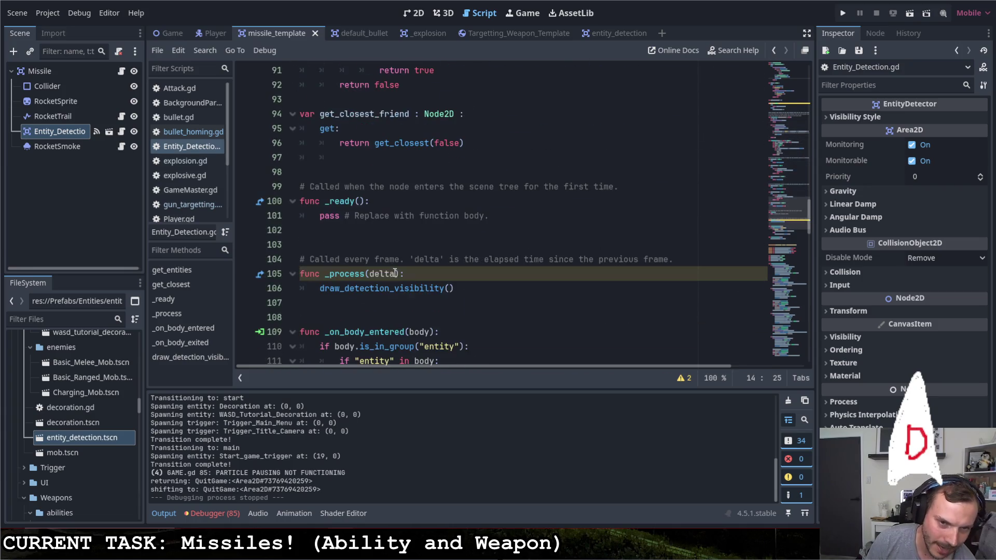
{"action": "left_click_drag", "start_coordinate": [502, 219], "coordinate": [320, 221]}
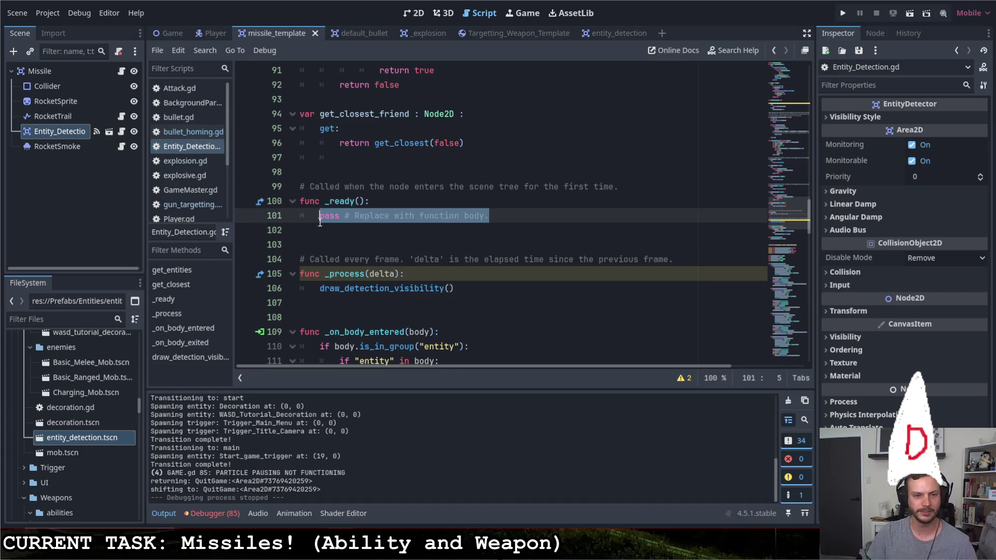
Open the instanced entity_detection scene and inspect its Detection_Shape, a CircleShape2D of radius 100
{"action": "left_click", "coordinate": [55, 132]}
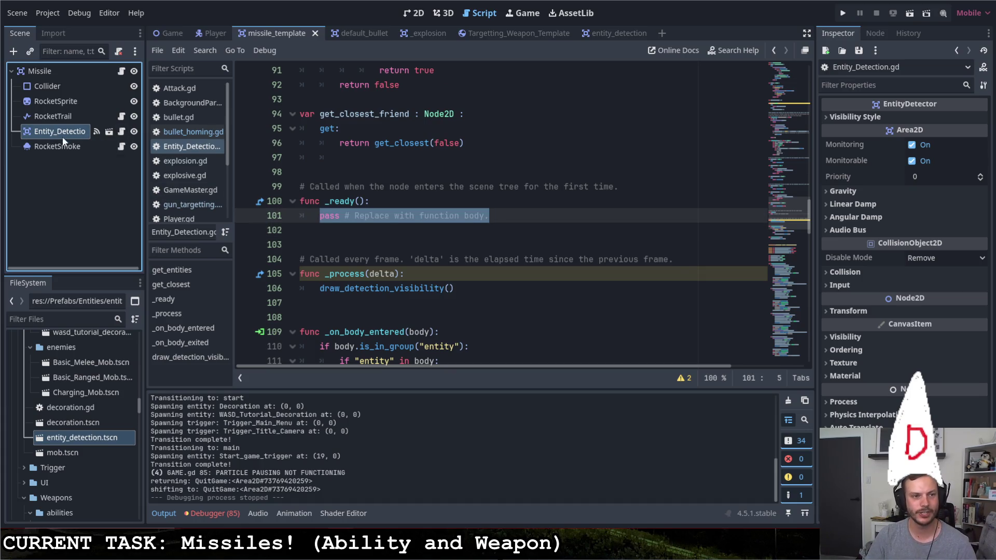
{"action": "left_click", "coordinate": [110, 133]}
{"action": "left_click", "coordinate": [77, 87]}
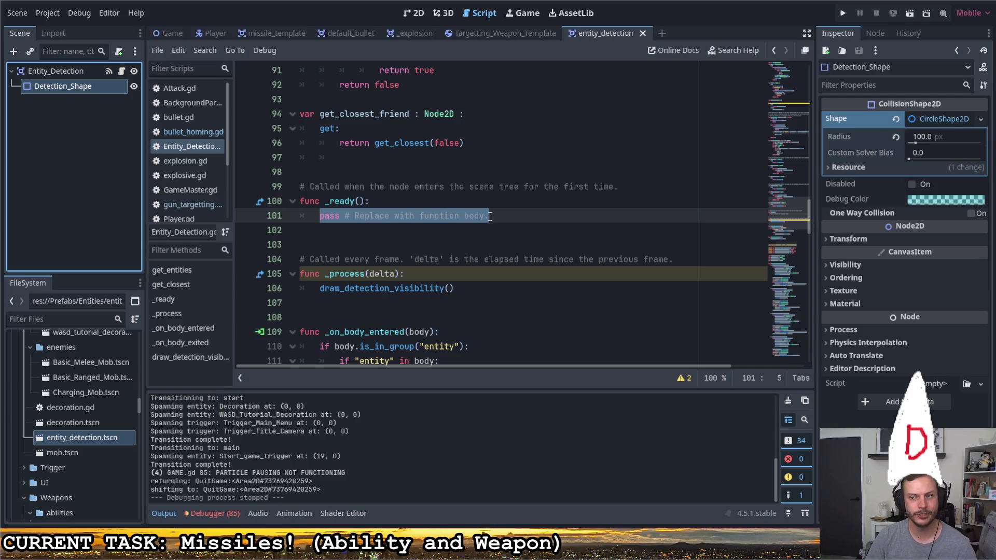
Replace pass in _ready with s.shape assigned to a duplicate() call, and save the script
{"action": "left_click_drag", "start_coordinate": [489, 217], "coordinate": [322, 216]}
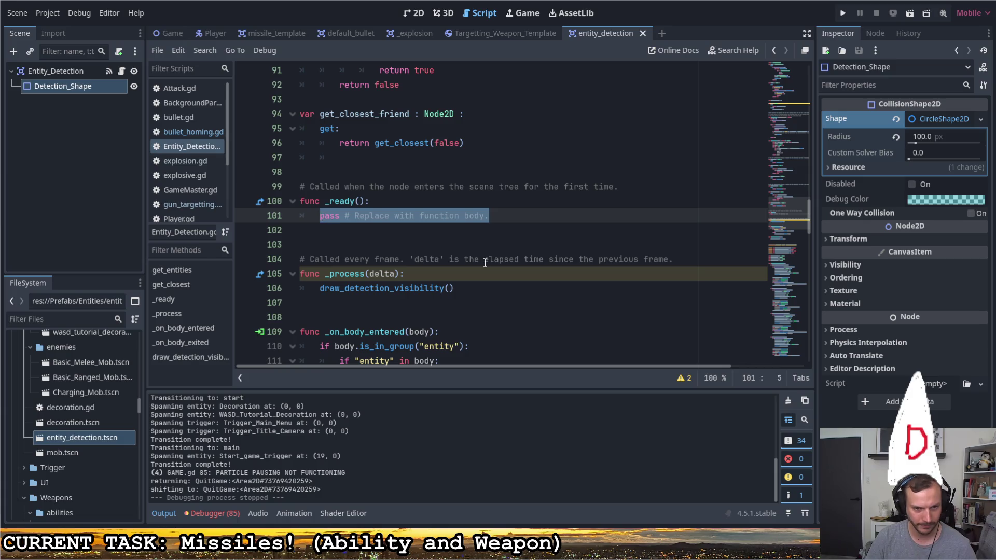
{"action": "scroll", "coordinate": [485, 263], "scroll_direction": "up", "scroll_amount": 20}
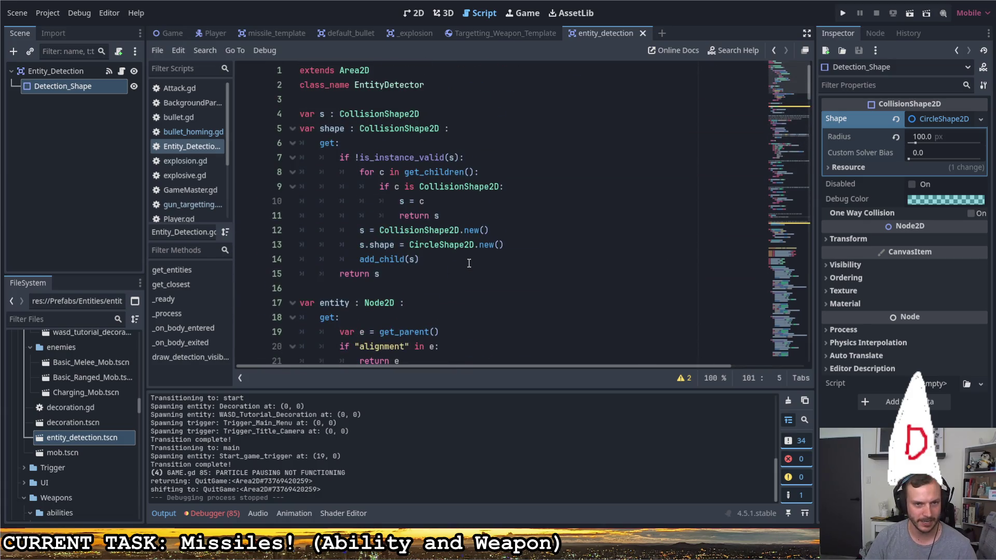
{"action": "scroll", "coordinate": [467, 263], "scroll_direction": "down", "scroll_amount": 1}
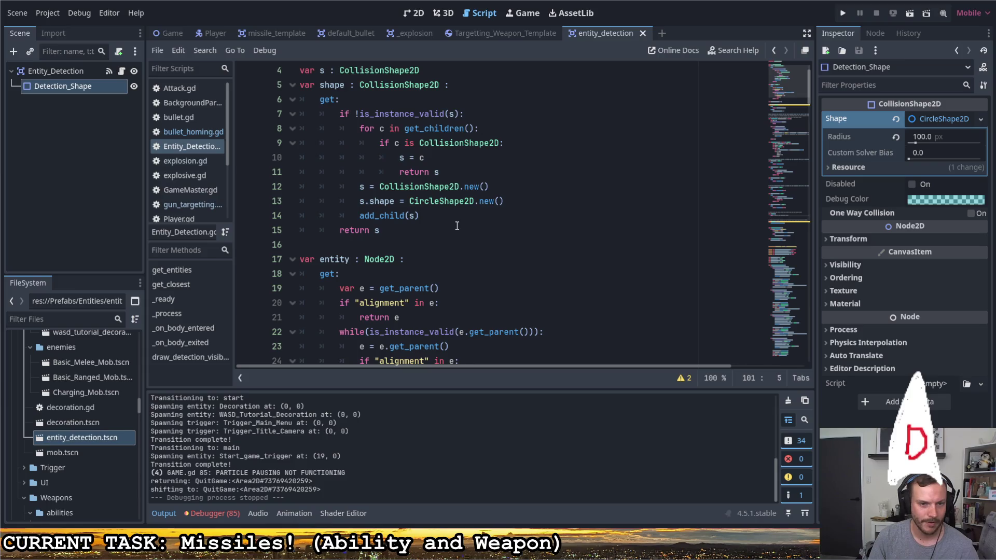
{"action": "scroll", "coordinate": [459, 226], "scroll_direction": "down", "scroll_amount": 13}
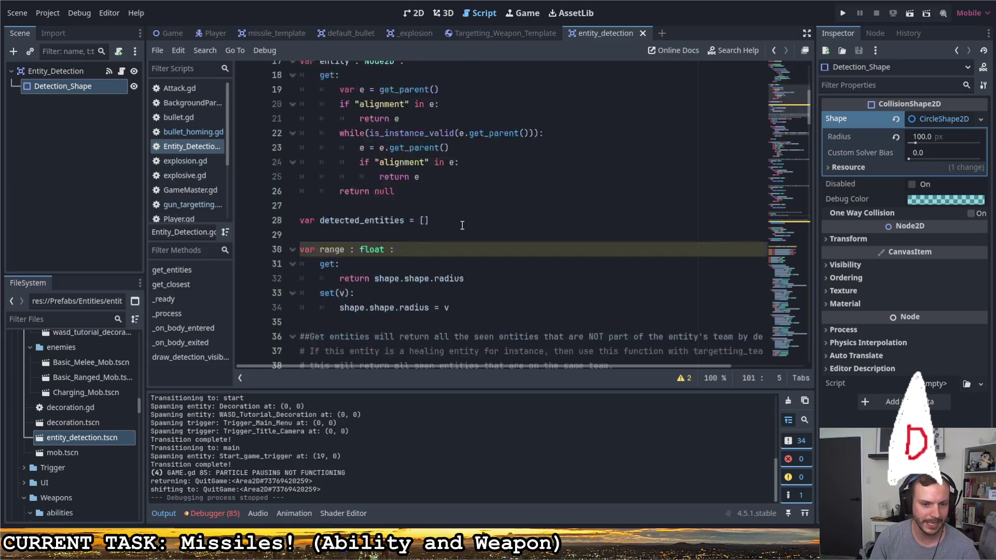
{"action": "scroll", "coordinate": [460, 228], "scroll_direction": "down", "scroll_amount": 15}
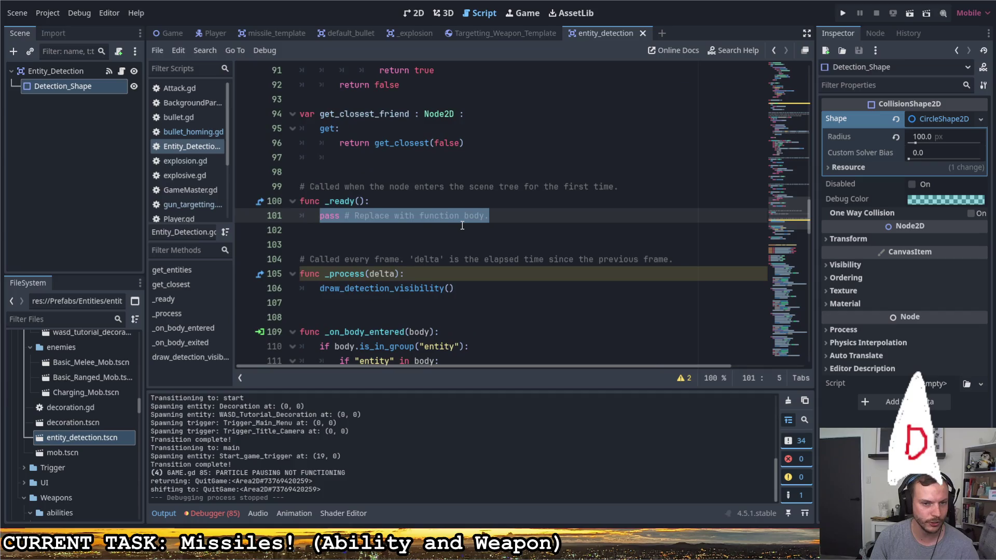
{"action": "type", "text": "S.S"}
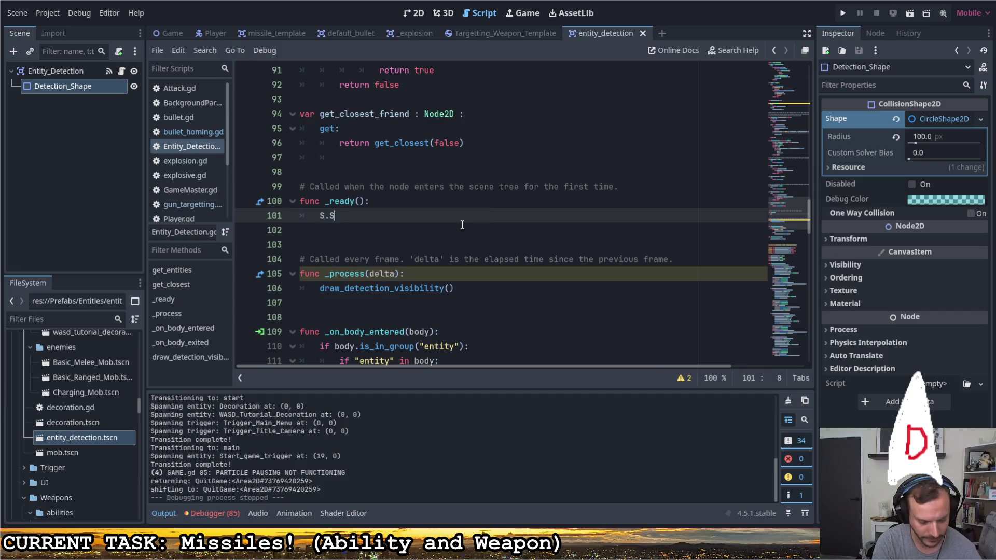
{"action": "key", "text": "BackSpace"}
{"action": "key", "text": "BackSpace"}
{"action": "type", "text": "s.shape = s"}
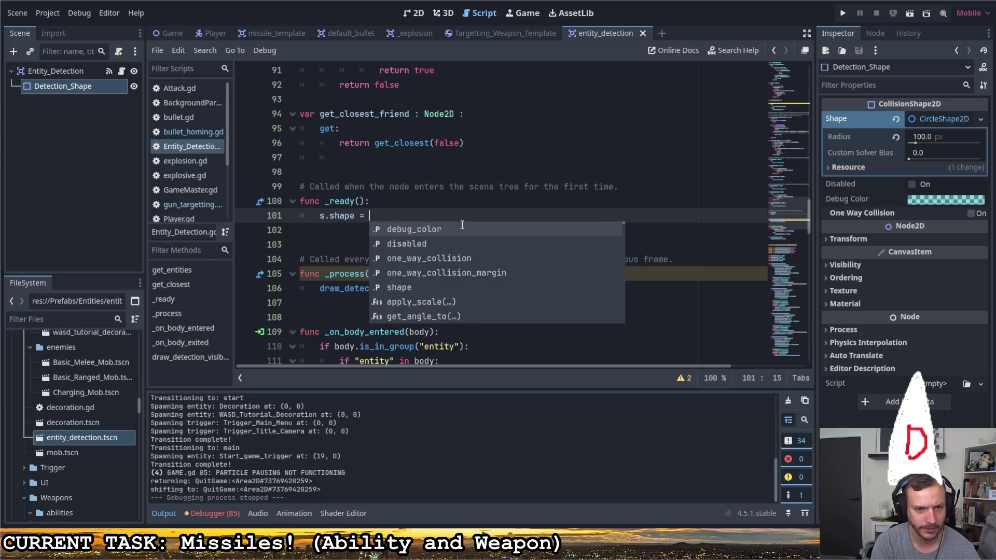
{"action": "key", "text": "BackSpace"}
{"action": "type", "text": "dup"}
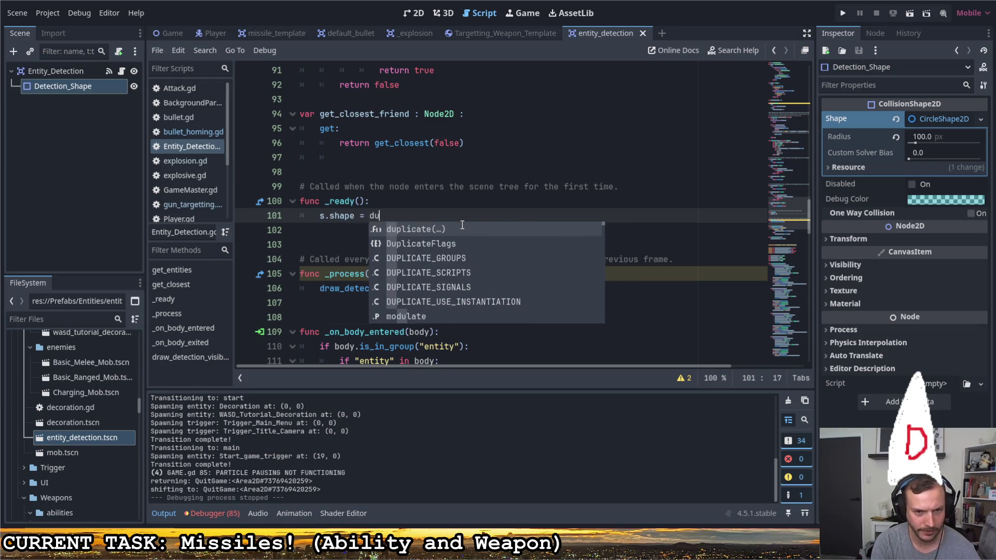
{"action": "key", "text": "Return"}
{"action": "type", "text": "s.shape"}
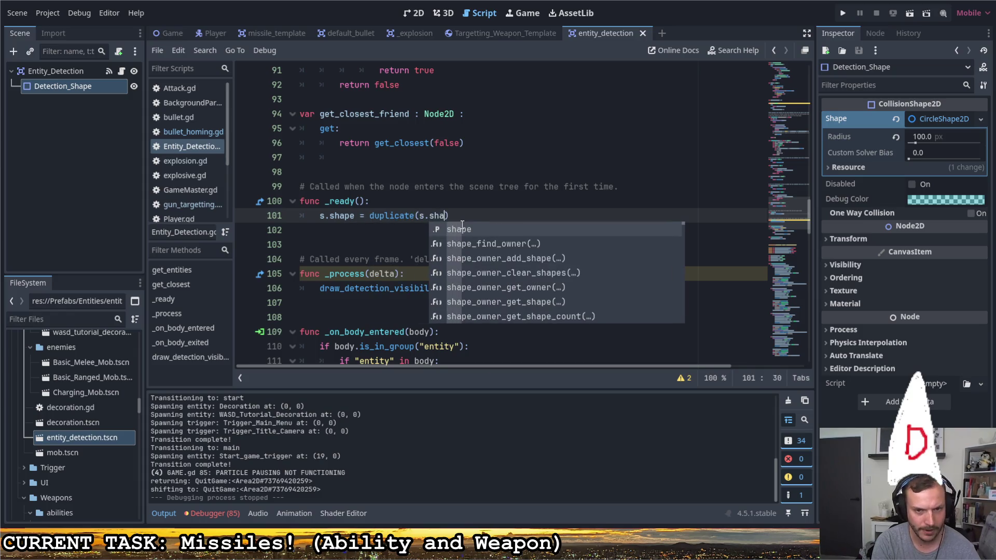
{"action": "key", "text": "ctrl+s"}
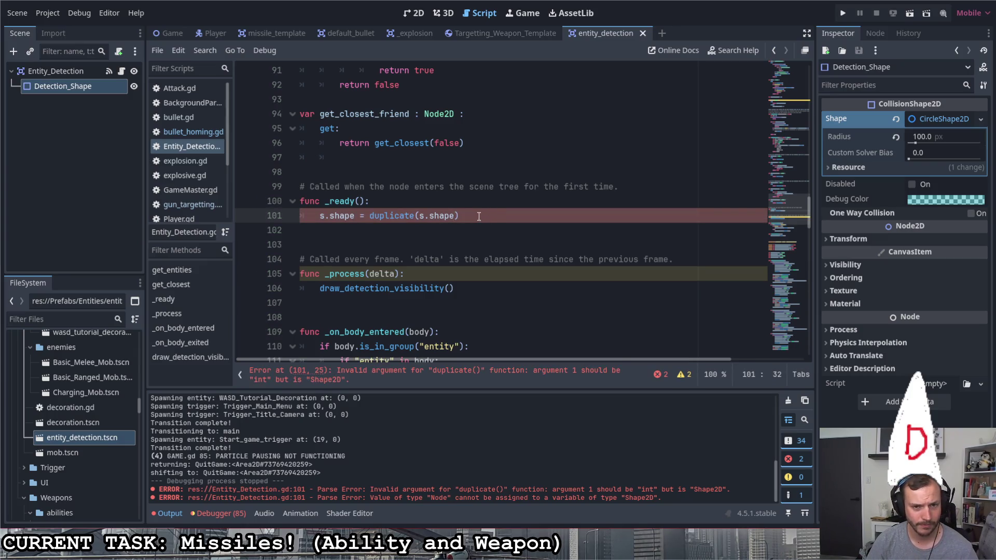
Fix the line to read s.shape = s.shape.duplicate() and run the game with F5
{"action": "left_click_drag", "start_coordinate": [452, 215], "coordinate": [419, 215]}
{"action": "key", "text": "BackSpace"}
{"action": "key", "text": "ctrl+Left"}
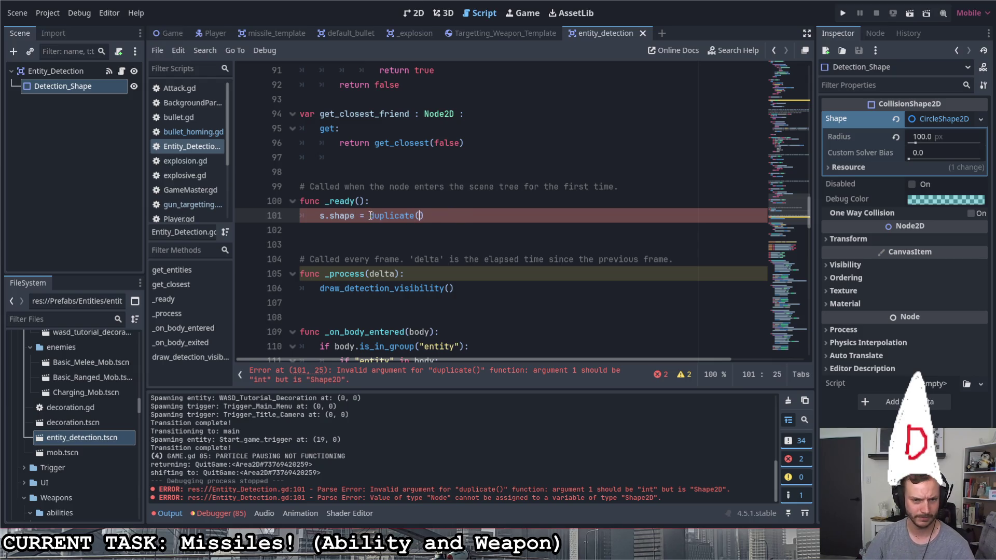
{"action": "type", "text": "s.shape"}
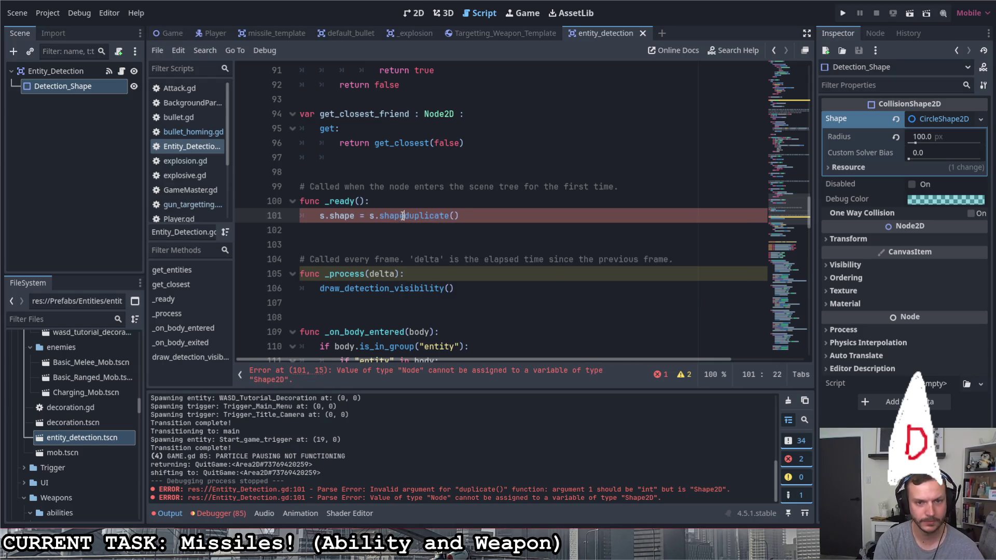
{"action": "type", "text": "."}
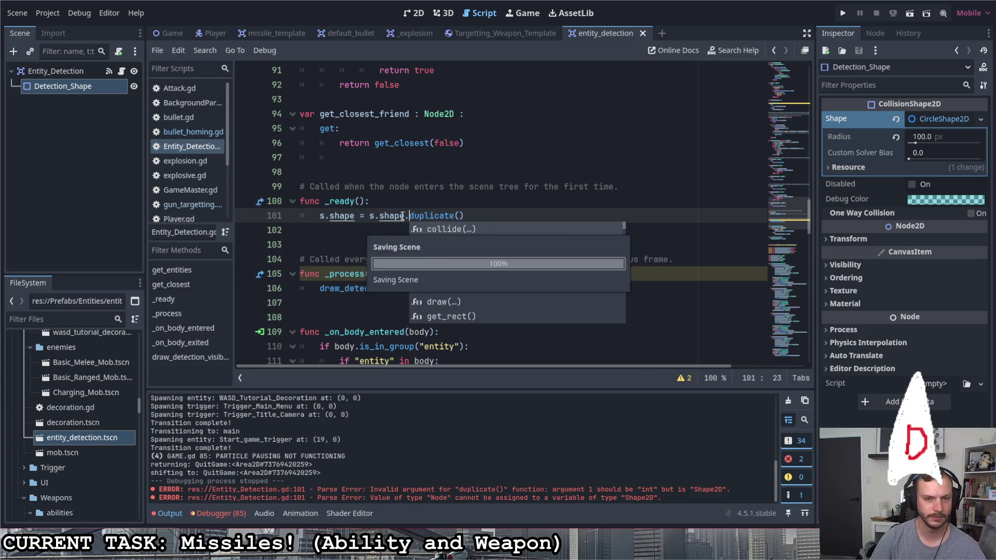
{"action": "left_click", "coordinate": [433, 206]}
{"action": "left_click", "coordinate": [484, 218]}
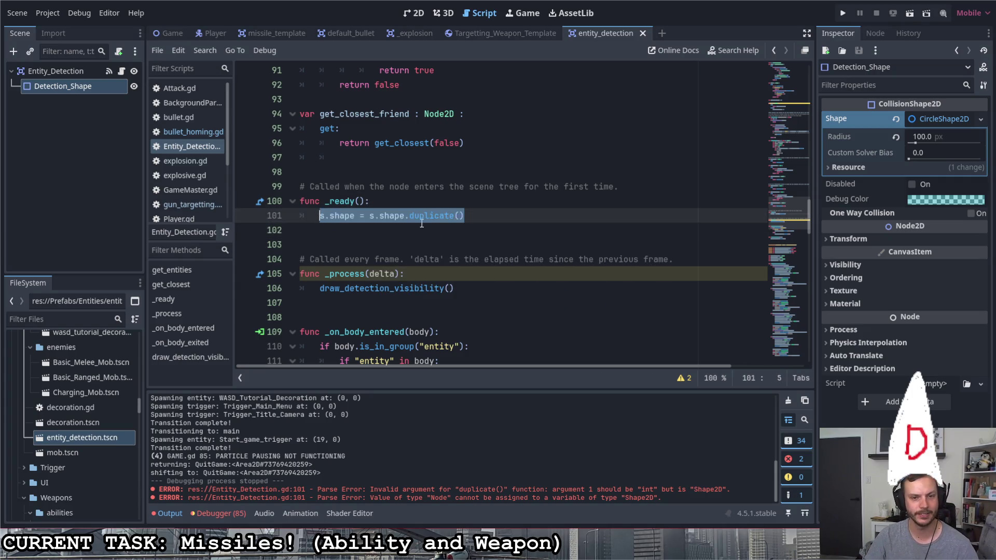
{"action": "key", "text": "F5"}
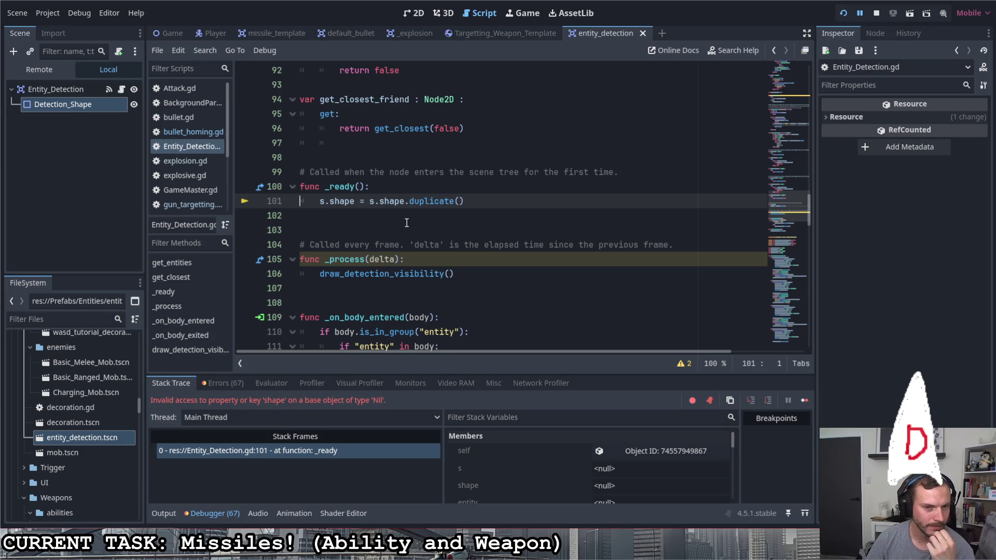
Rewrite line 101 as shape.shape = shape.shape.duplicate() and relaunch the game
{"action": "scroll", "coordinate": [407, 224], "scroll_direction": "up", "scroll_amount": 7}
{"action": "scroll", "coordinate": [410, 226], "scroll_direction": "down", "scroll_amount": 9}
{"action": "scroll", "coordinate": [394, 223], "scroll_direction": "up", "scroll_amount": 3}
{"action": "left_click", "coordinate": [325, 213]}
{"action": "type", "text": "hape"}
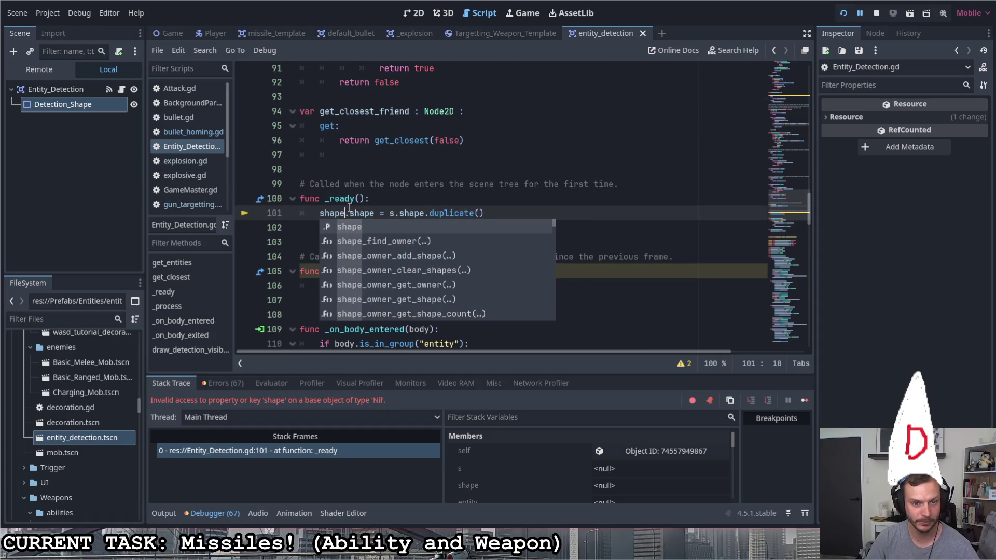
{"action": "left_click", "coordinate": [395, 213]}
{"action": "type", "text": "hape"}
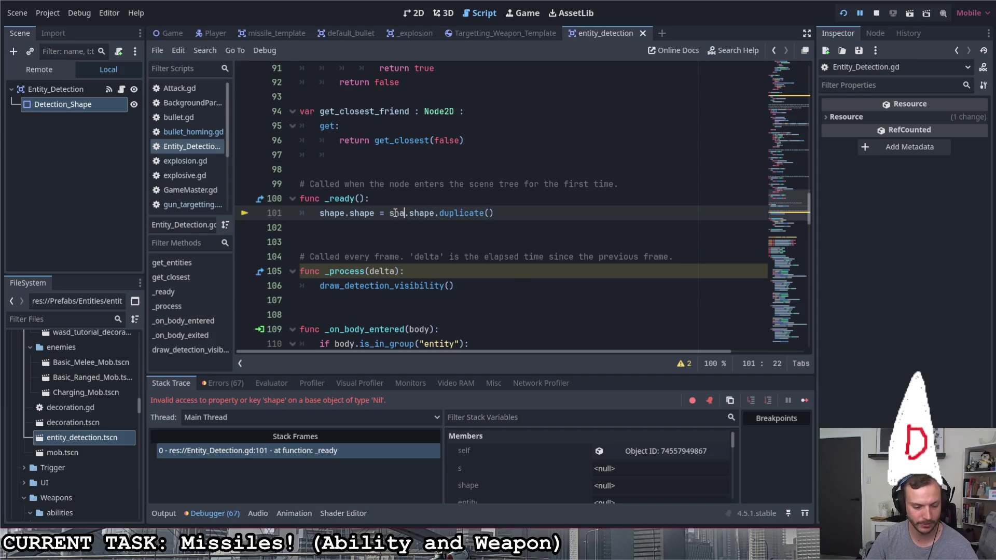
{"action": "left_click", "coordinate": [450, 200]}
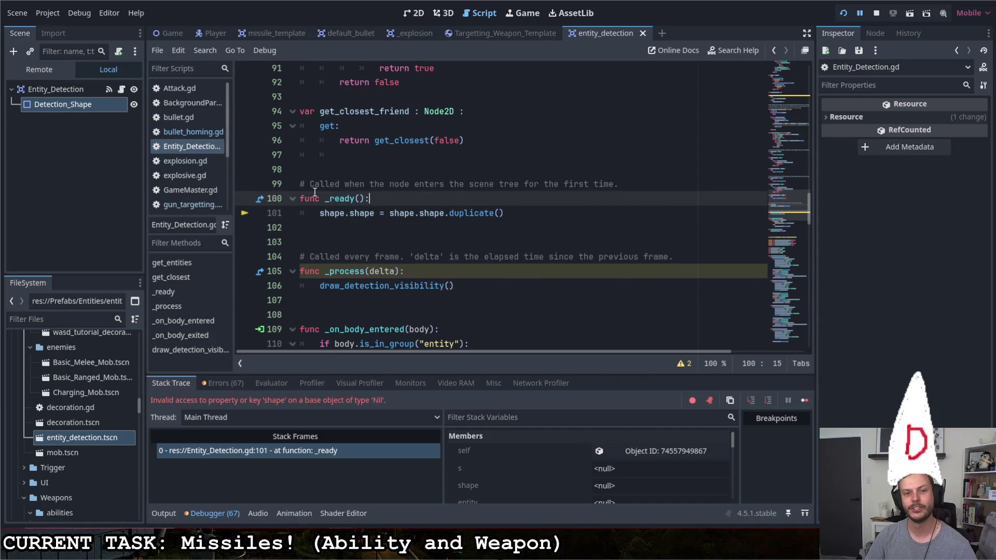
{"action": "left_click", "coordinate": [541, 217]}
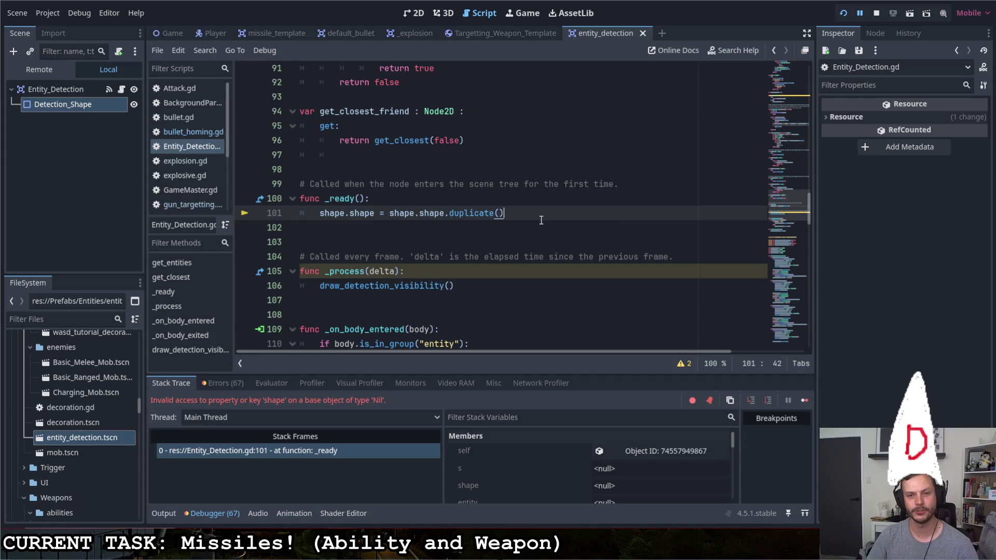
{"action": "left_click", "coordinate": [843, 13]}
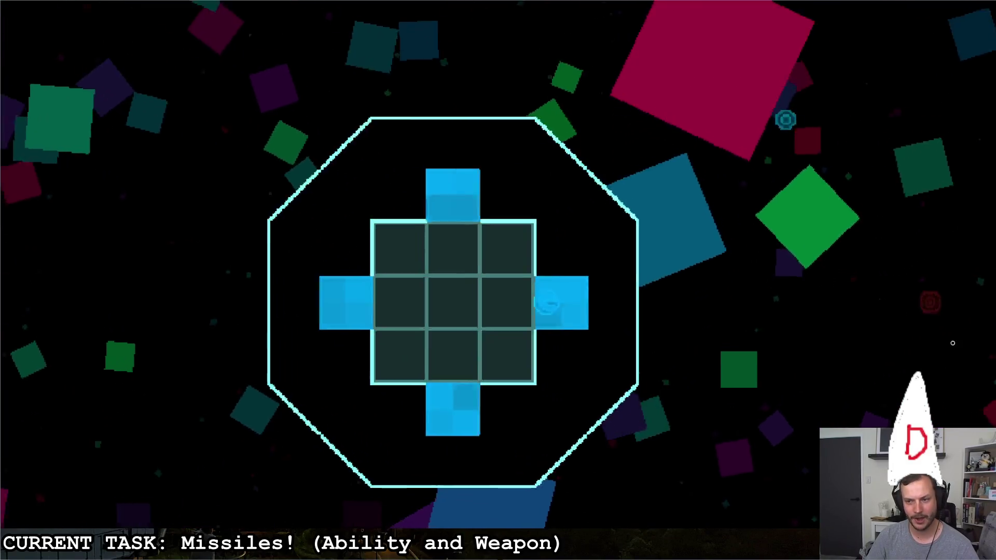
Start the game and fly through the arena firing homing missiles at the red enemies
{"action": "key", "text": "d"}
{"action": "key", "text": "d"}
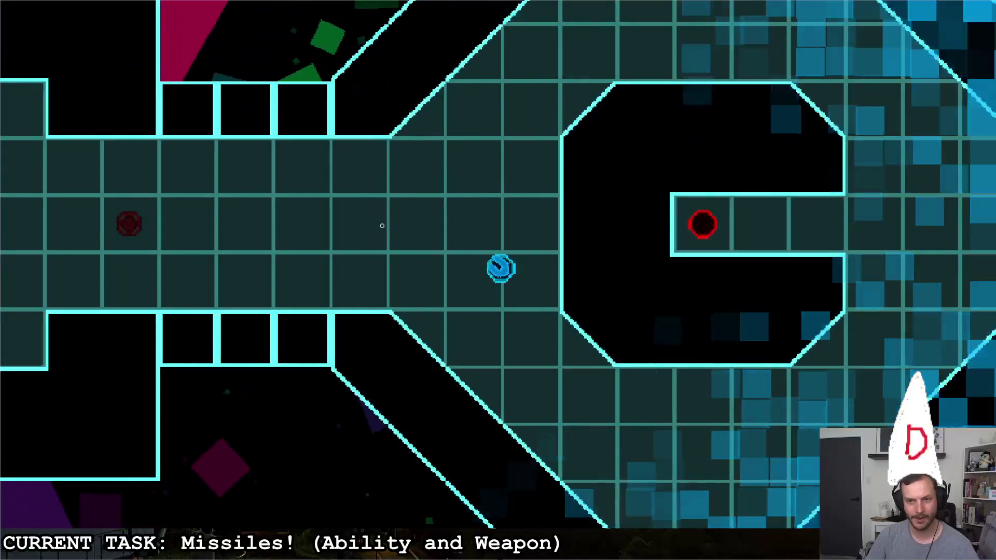
{"action": "left_click", "coordinate": [674, 171]}
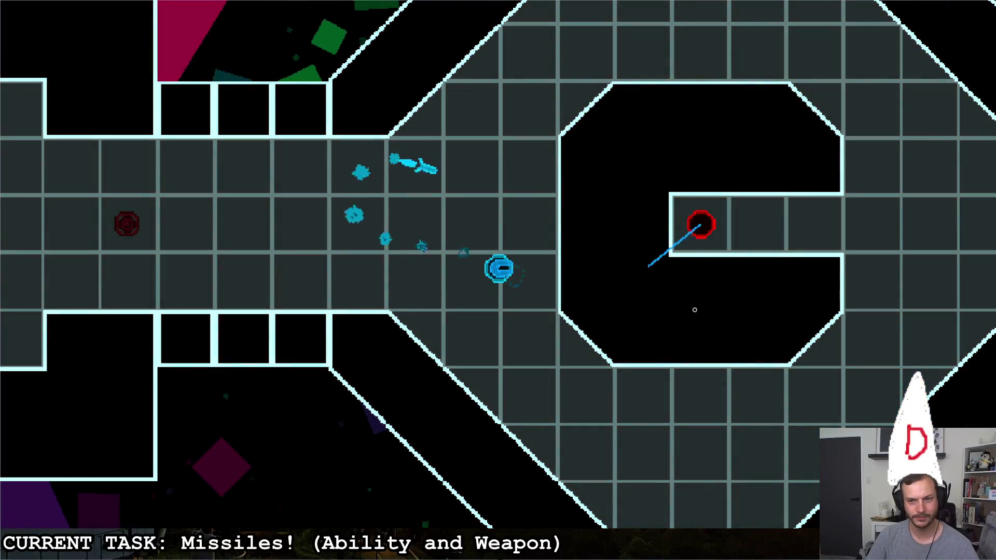
{"action": "left_click", "coordinate": [302, 242]}
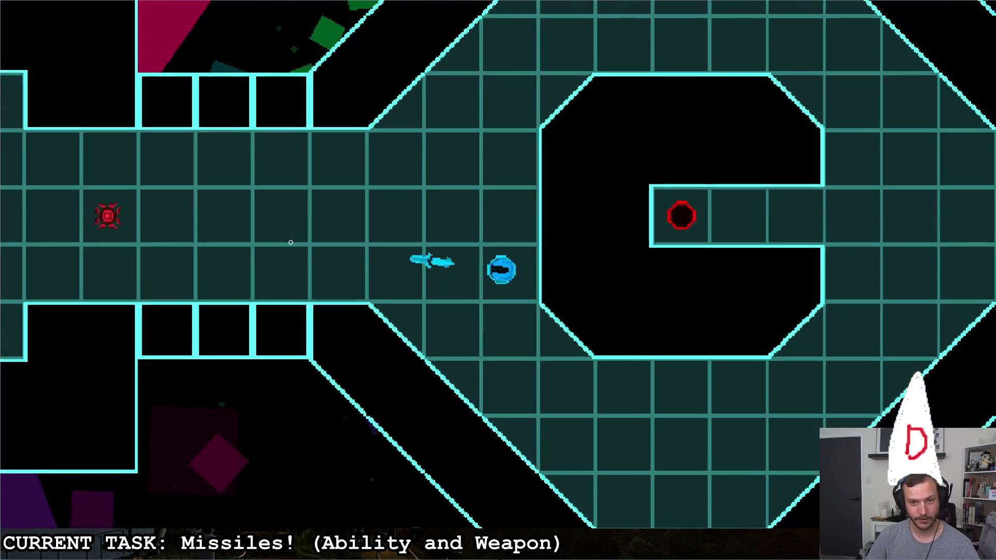
{"action": "key", "text": "d"}
{"action": "key", "text": "s"}
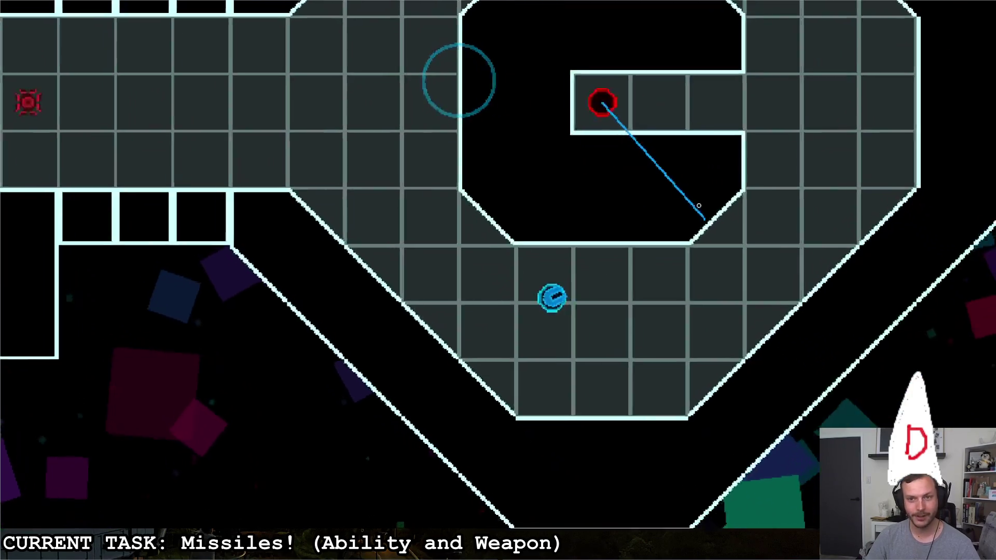
{"action": "key", "text": "w"}
{"action": "key", "text": "d"}
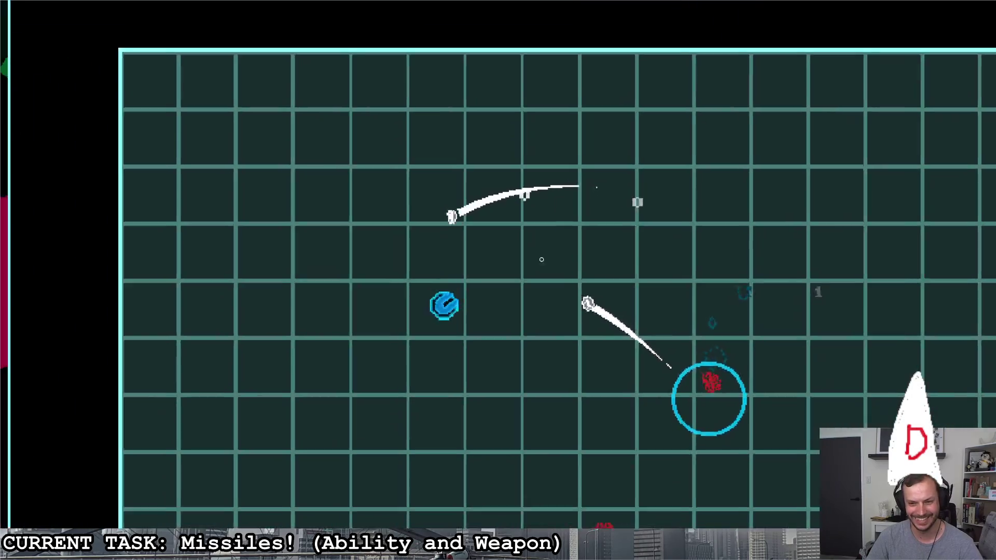
{"action": "left_click", "coordinate": [541, 259]}
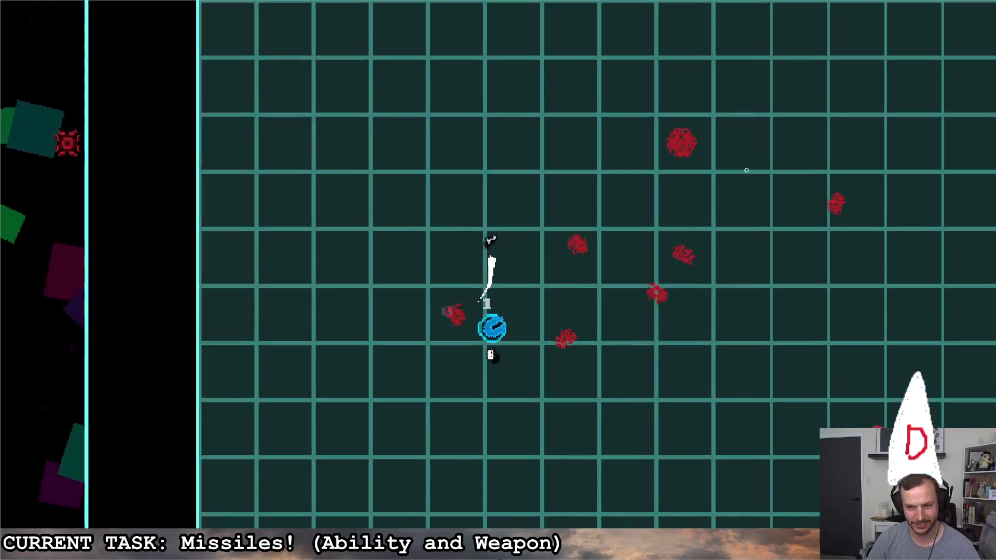
{"action": "left_click", "coordinate": [707, 151]}
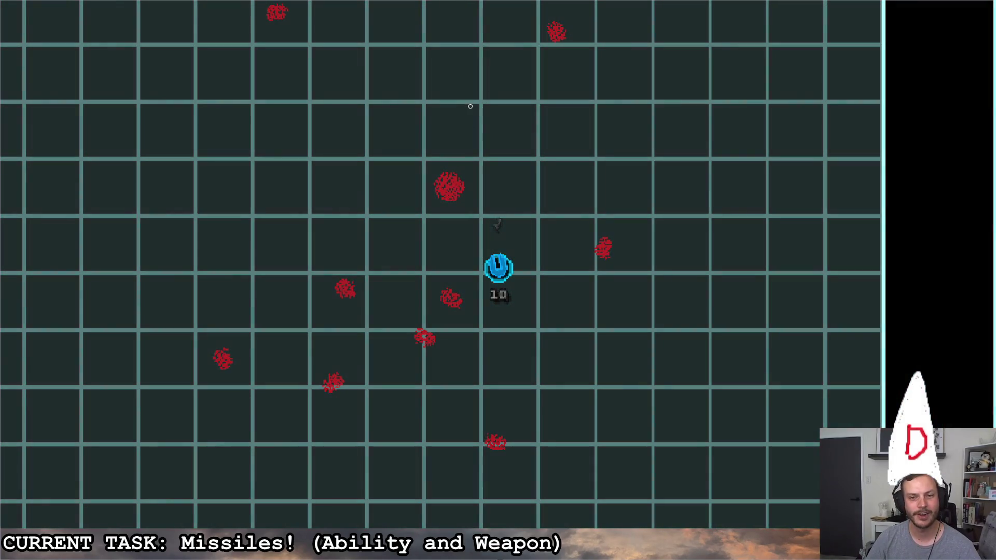
{"action": "left_click", "coordinate": [465, 108]}
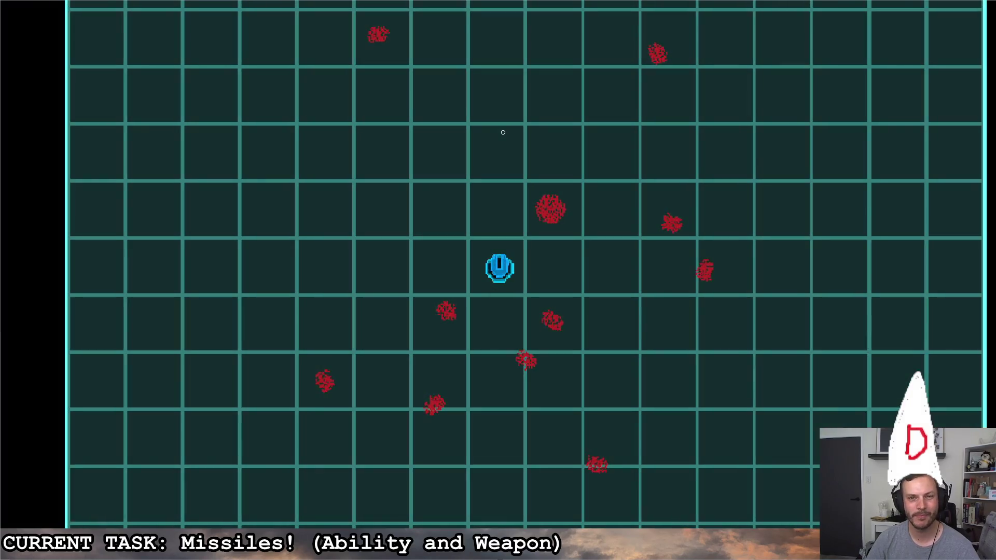
{"action": "left_click", "coordinate": [334, 130]}
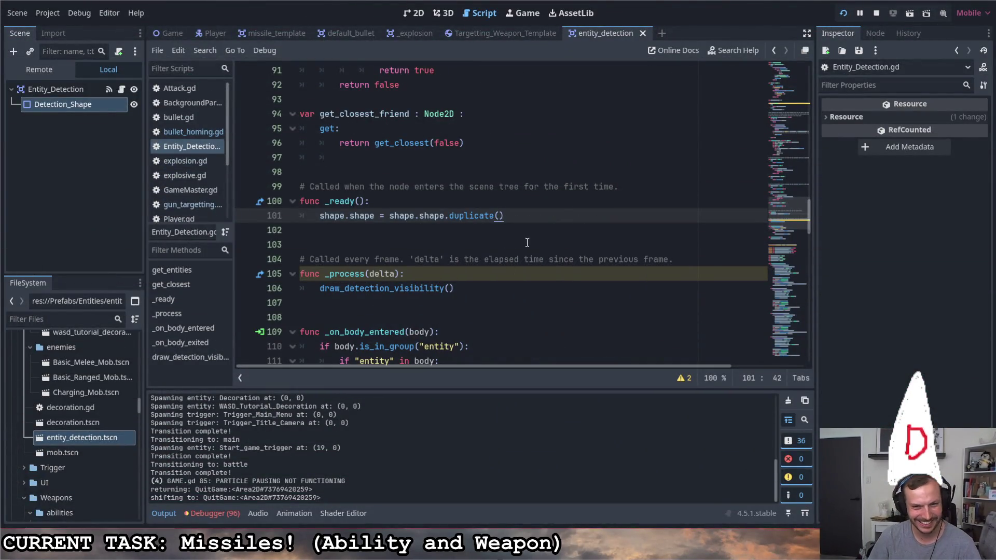
Set the missile_template Missile node's Retarget Range to 0.0 and run the game
{"action": "scroll", "coordinate": [532, 216], "scroll_direction": "up", "scroll_amount": 7}
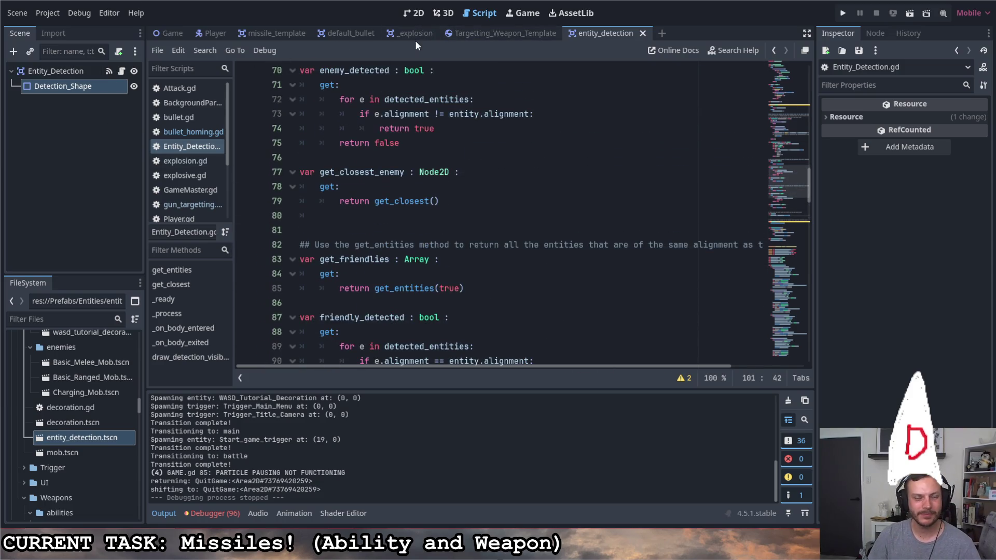
{"action": "left_click", "coordinate": [266, 32]}
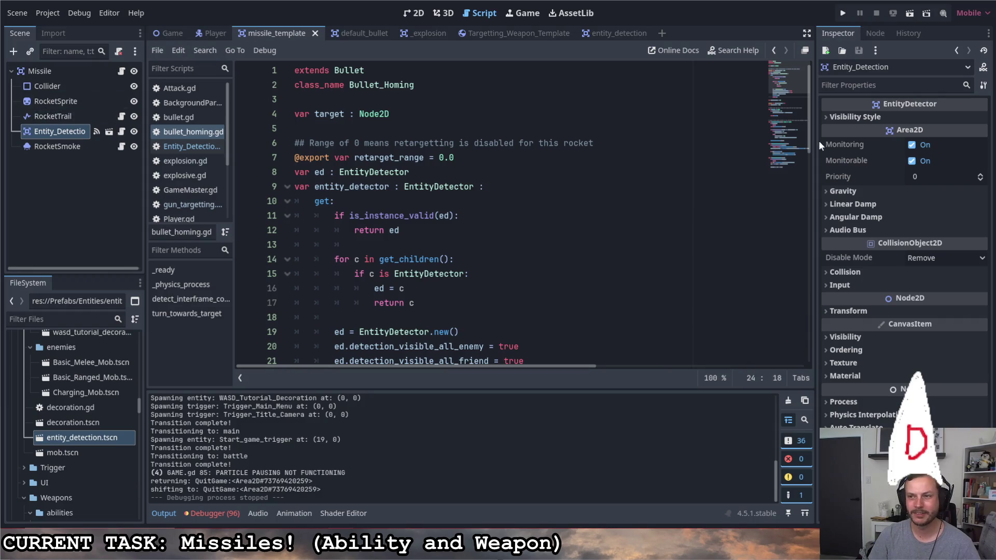
{"action": "left_click", "coordinate": [80, 71]}
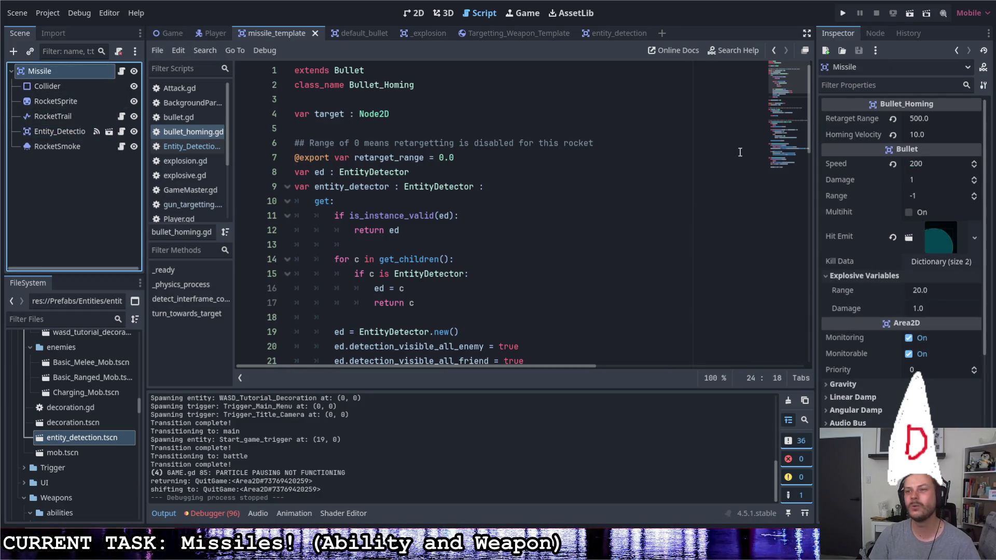
{"action": "left_click_drag", "start_coordinate": [928, 118], "coordinate": [881, 118]}
{"action": "left_click", "coordinate": [844, 13]}
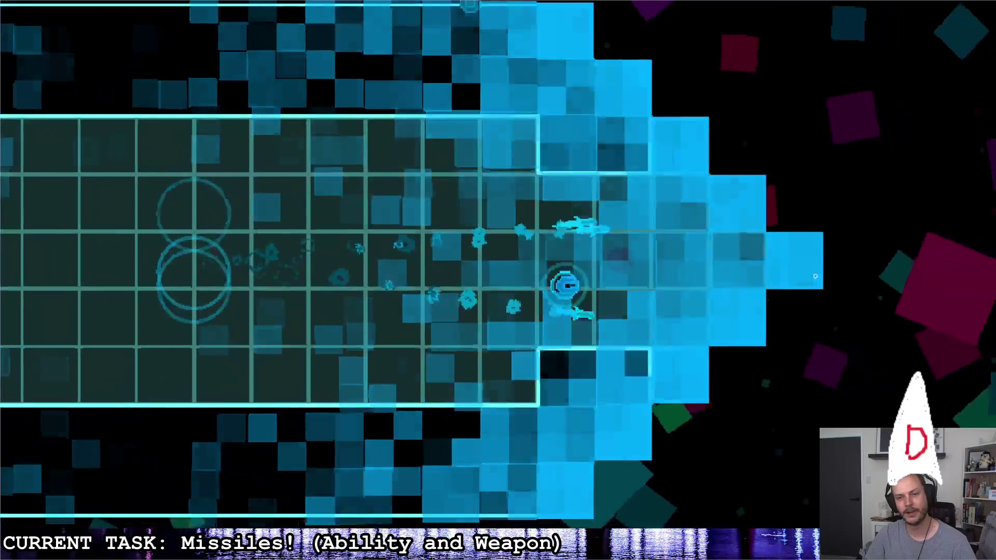
Fly the ship around the arena firing non-retargeting missiles at the red enemies, then exit
{"action": "key", "text": "d"}
{"action": "key", "text": "w"}
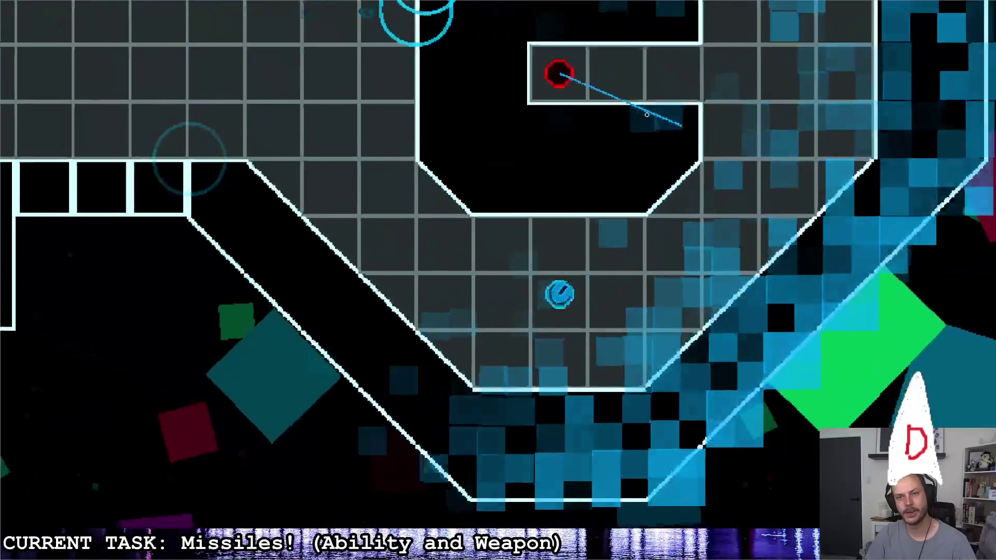
{"action": "left_click", "coordinate": [389, 172]}
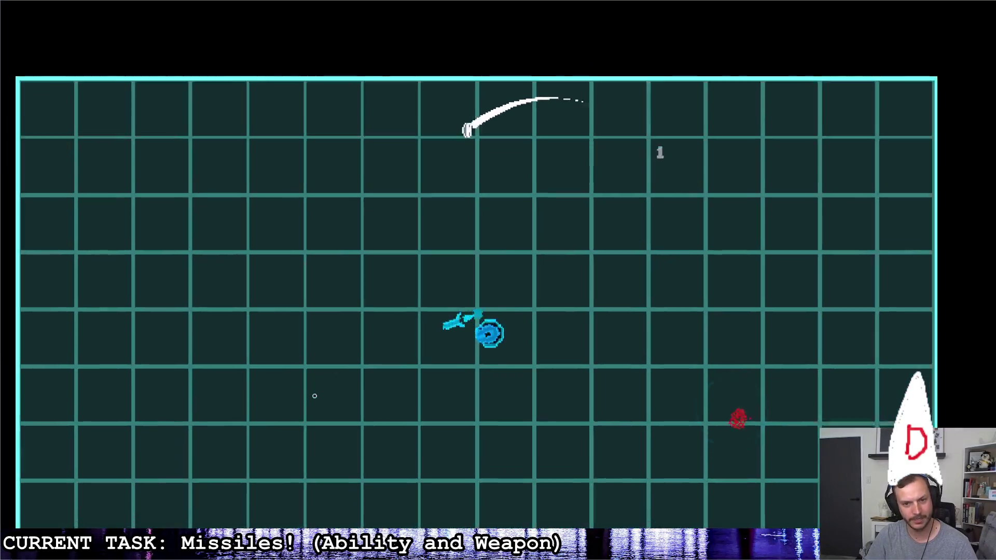
{"action": "key", "text": "a"}
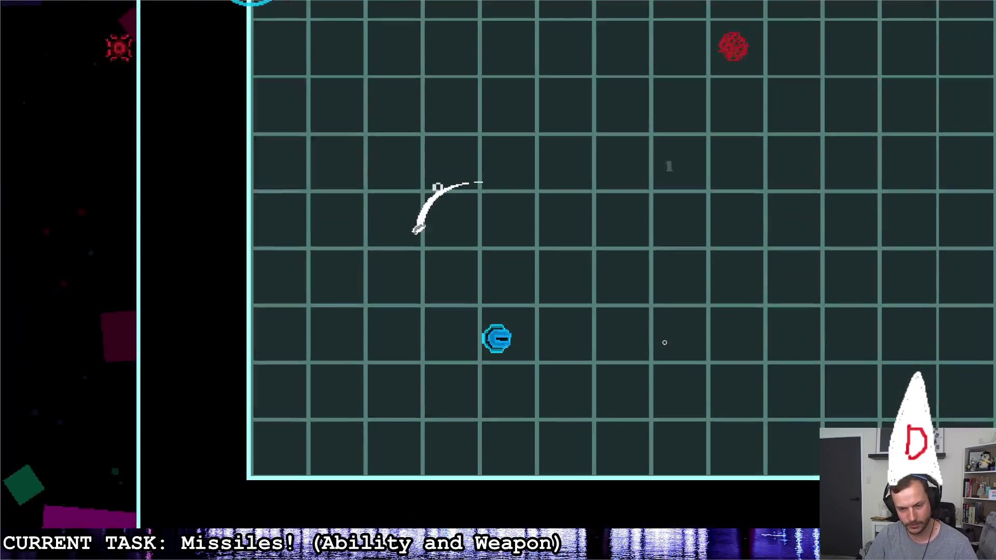
{"action": "key", "text": "s"}
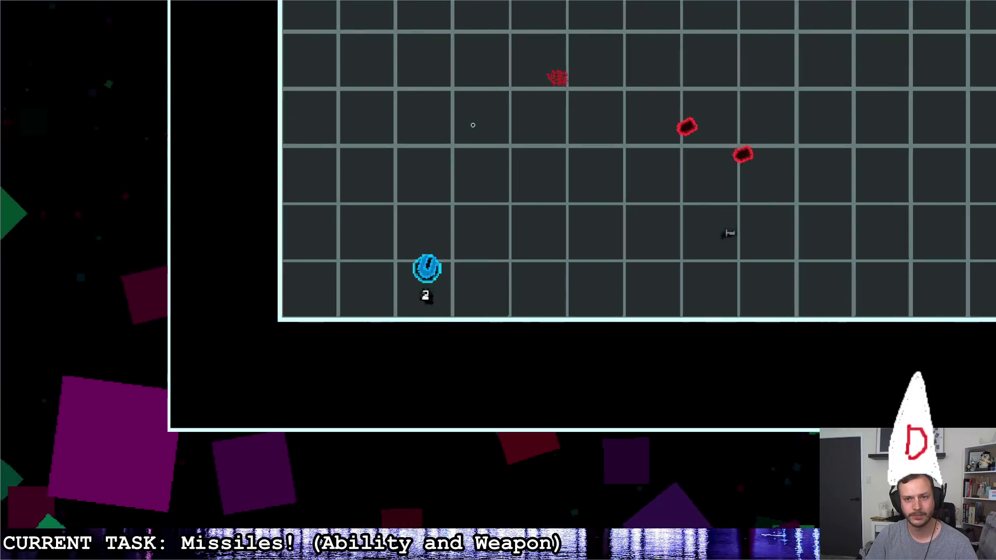
{"action": "left_click", "coordinate": [570, 155]}
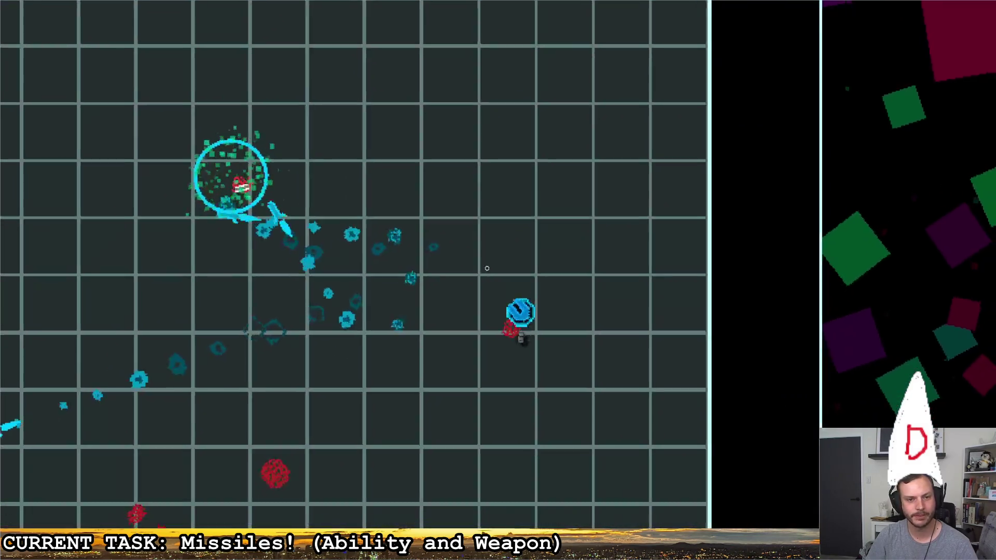
{"action": "key", "text": "d"}
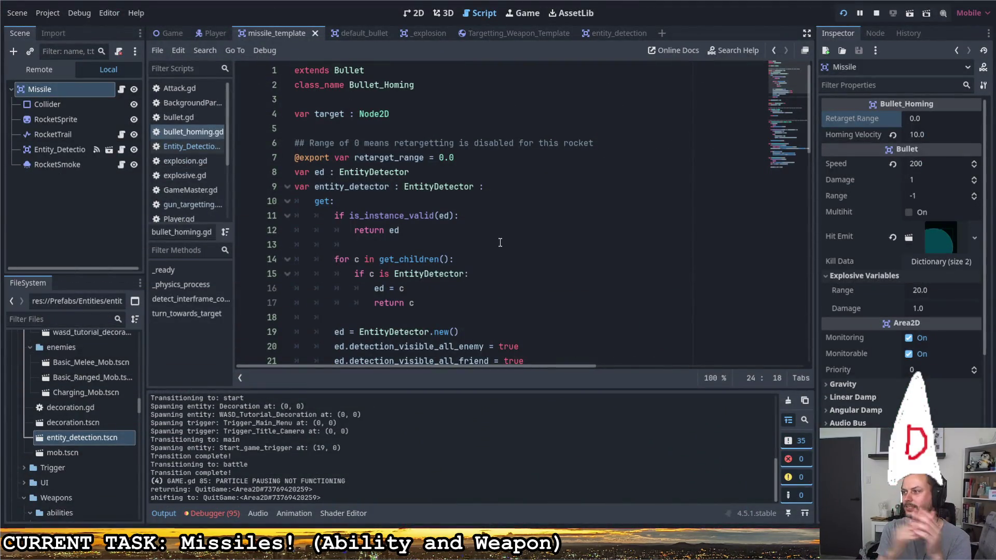
Review the is_instance_valid check on line 11 of bullet_homing.gd, then run the game with F5
{"action": "left_click", "coordinate": [516, 215]}
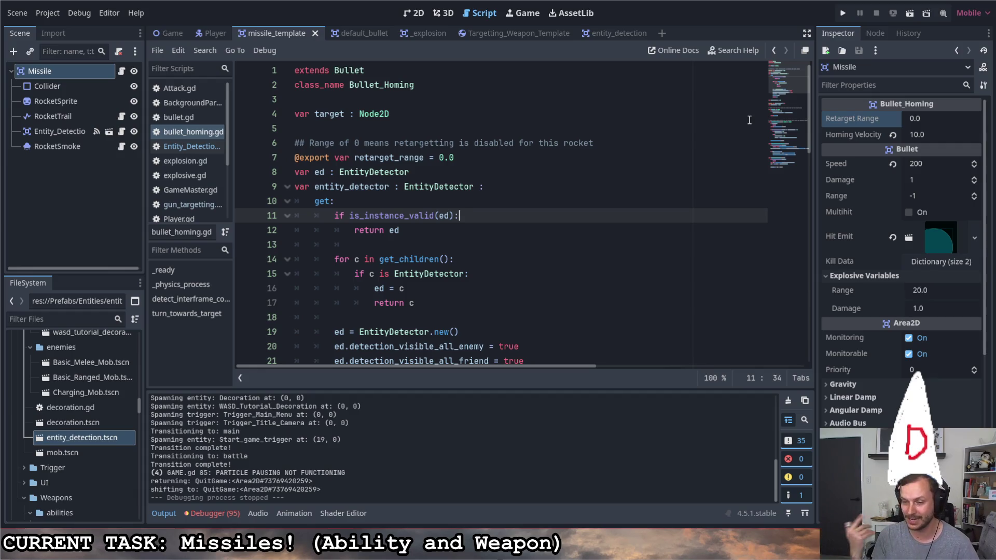
{"action": "key", "text": "F5"}
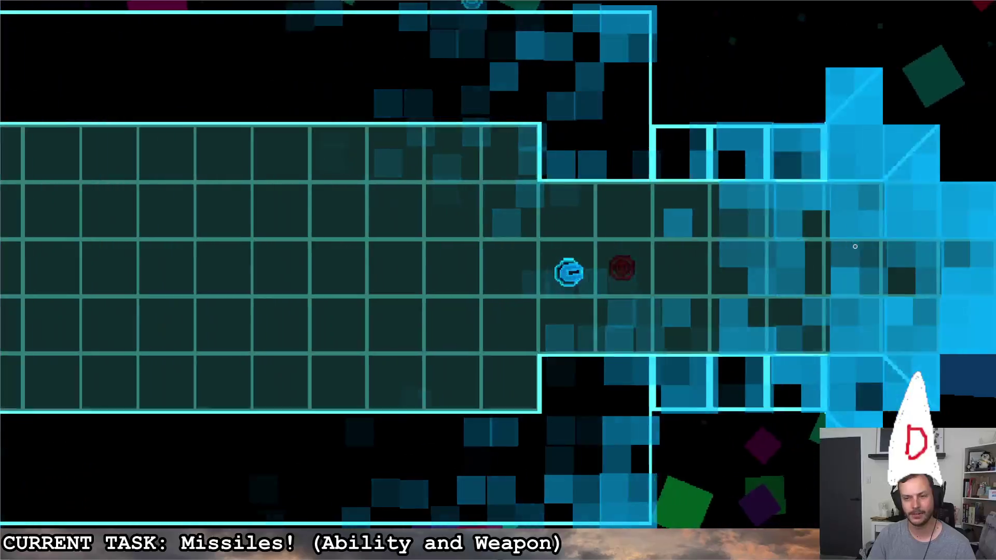
Fly through the grid and grey rooms firing missile volleys at the red enemies
{"action": "key", "text": "d"}
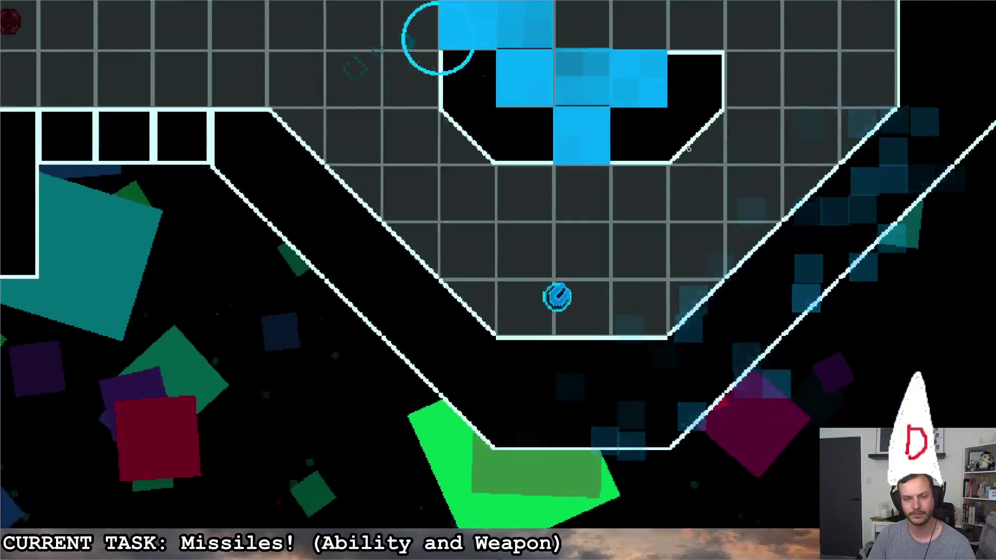
{"action": "key", "text": "w"}
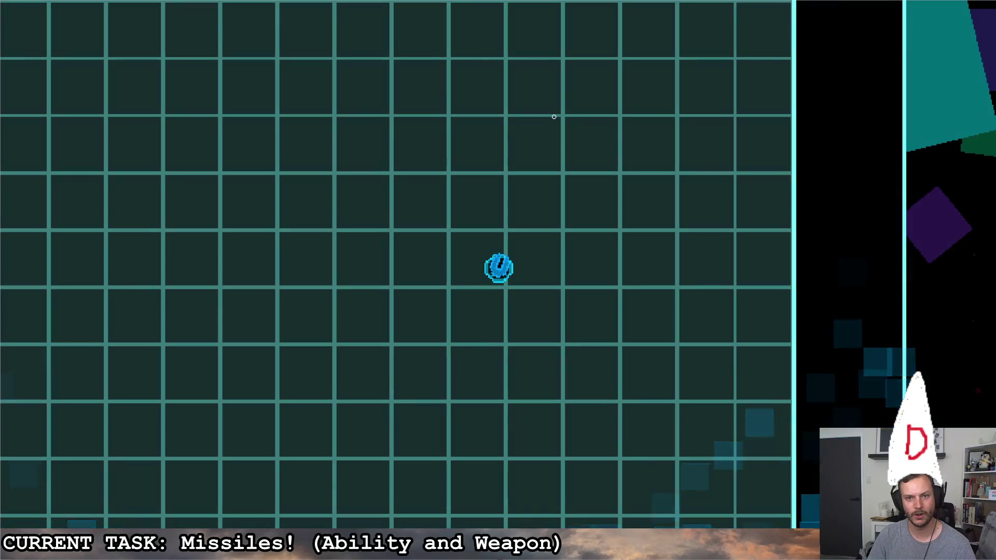
{"action": "key", "text": "s"}
{"action": "left_click", "coordinate": [597, 145]}
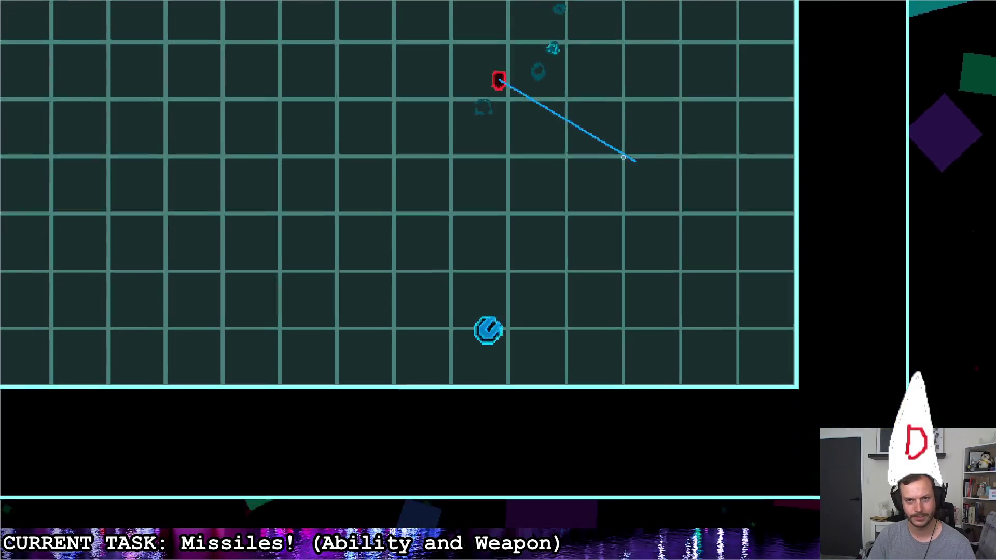
{"action": "key", "text": "a"}
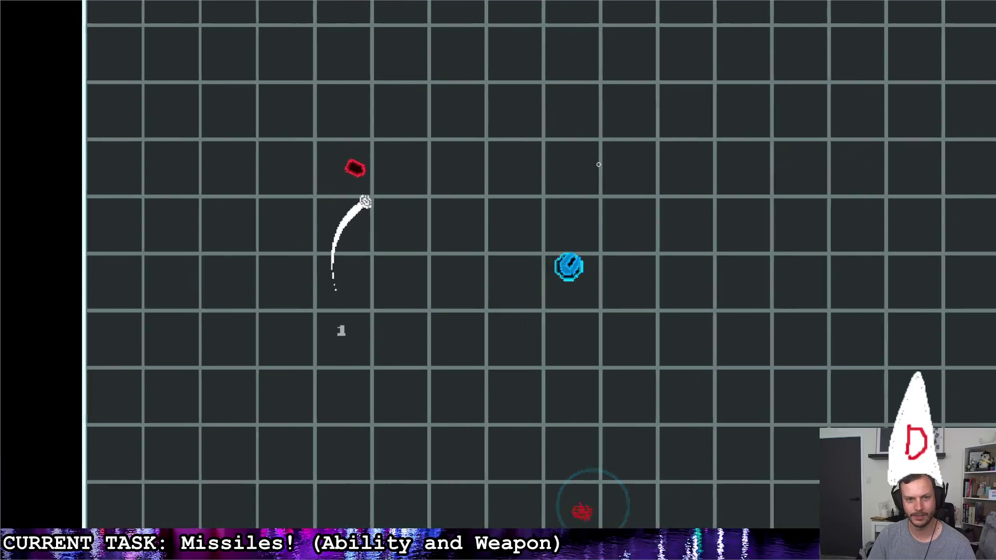
{"action": "key", "text": "d"}
{"action": "left_click", "coordinate": [567, 165]}
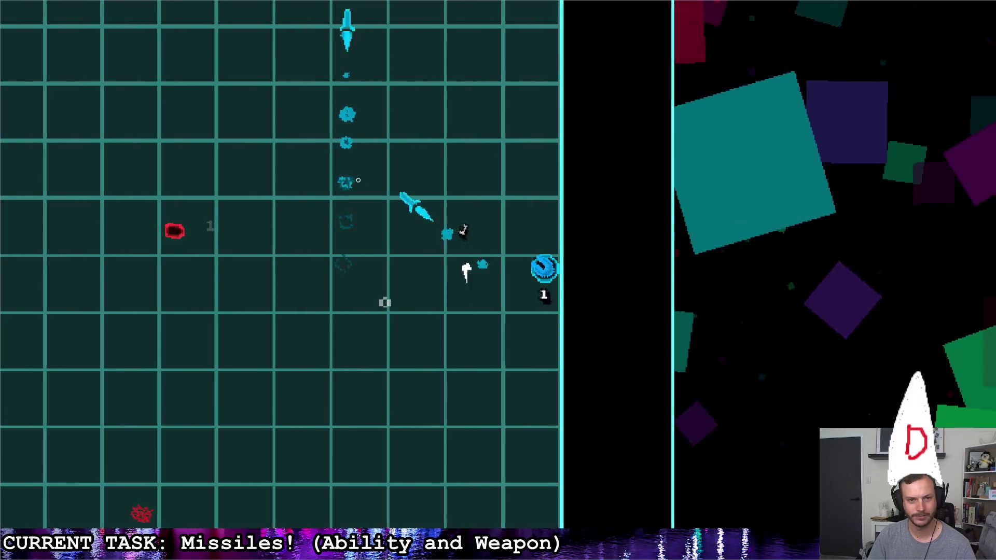
{"action": "key", "text": "a"}
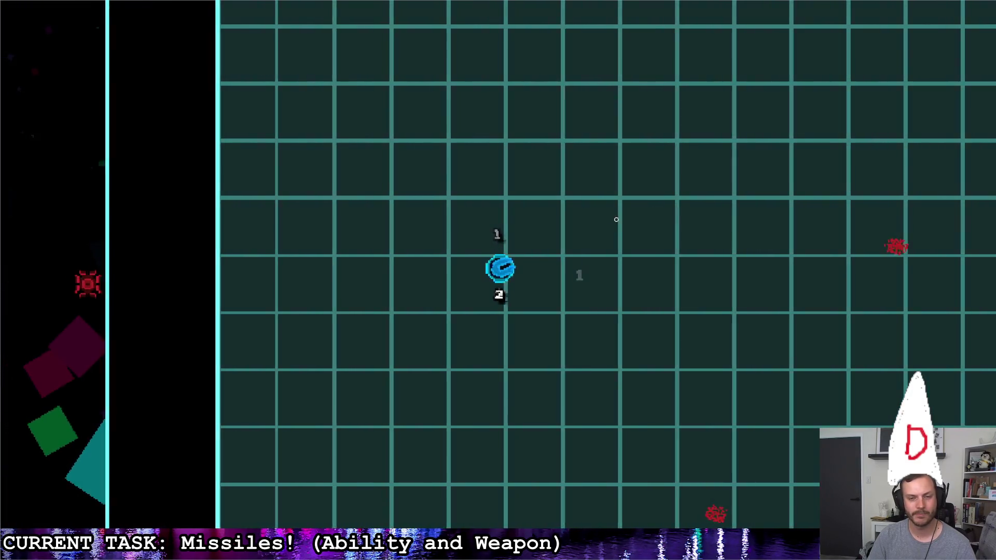
{"action": "key", "text": "d"}
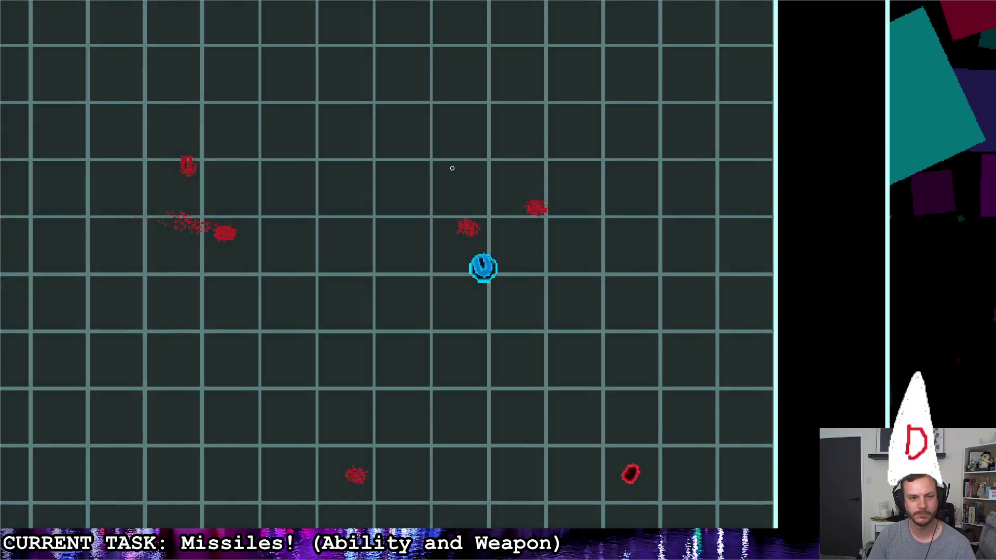
{"action": "left_click", "coordinate": [643, 259]}
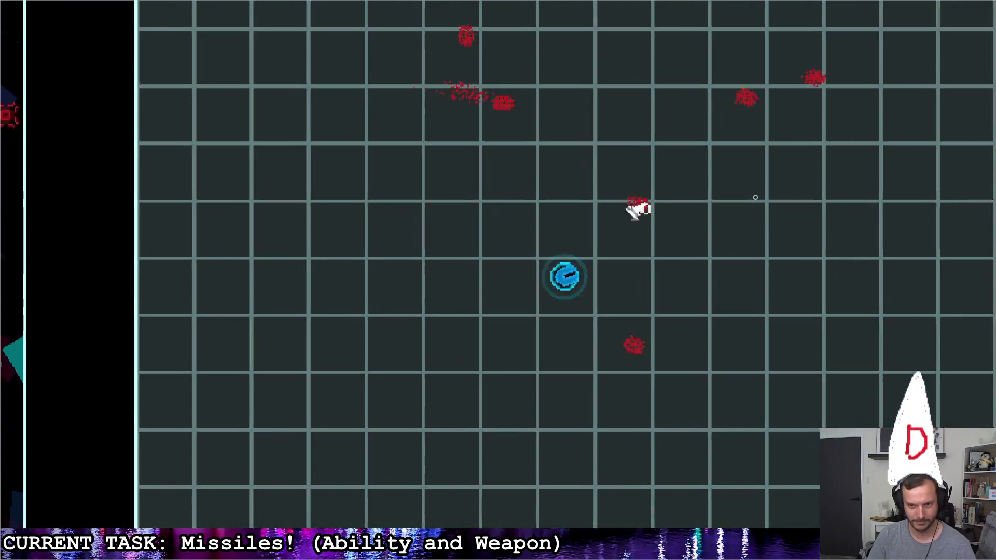
{"action": "left_click", "coordinate": [844, 226]}
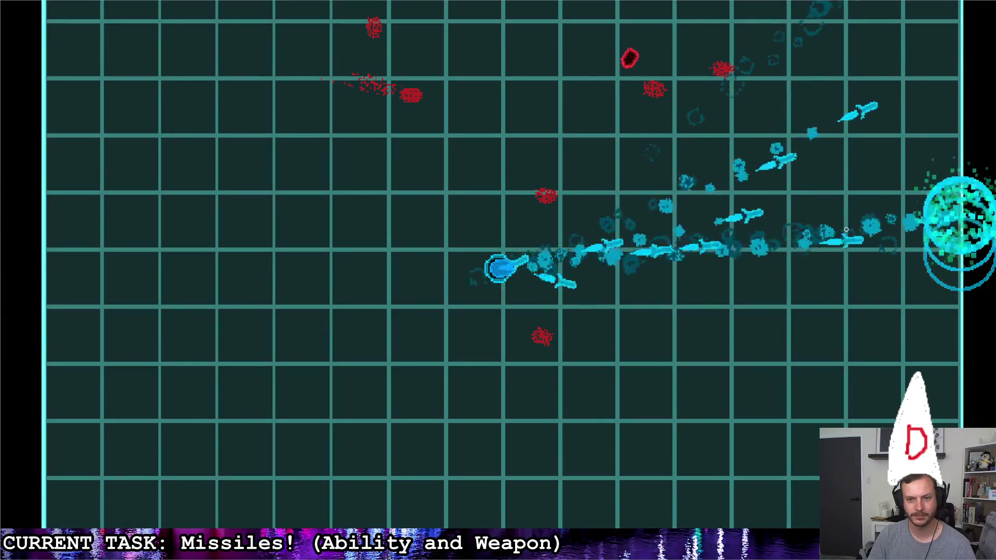
{"action": "left_click", "coordinate": [684, 134]}
{"action": "key", "text": "a"}
{"action": "key", "text": "w"}
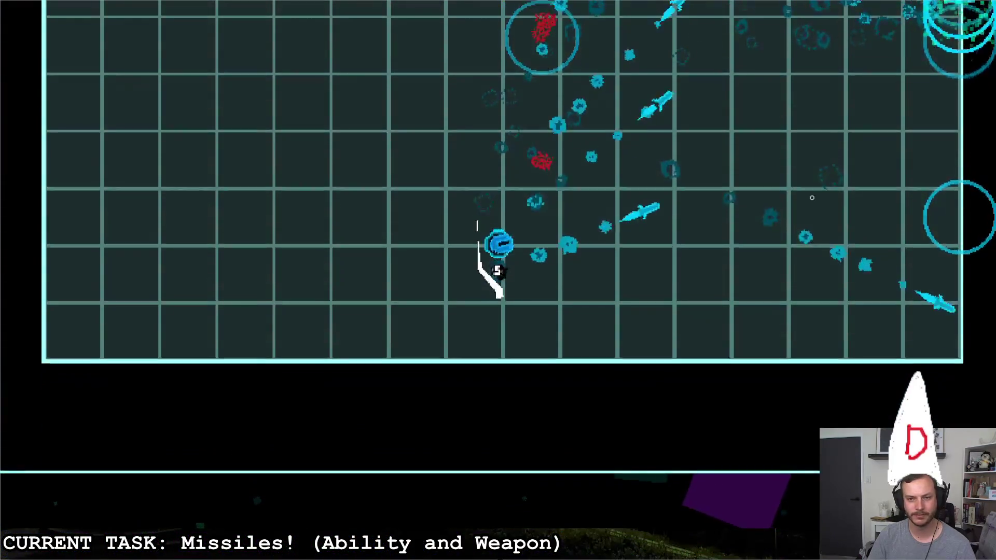
{"action": "left_click", "coordinate": [791, 187]}
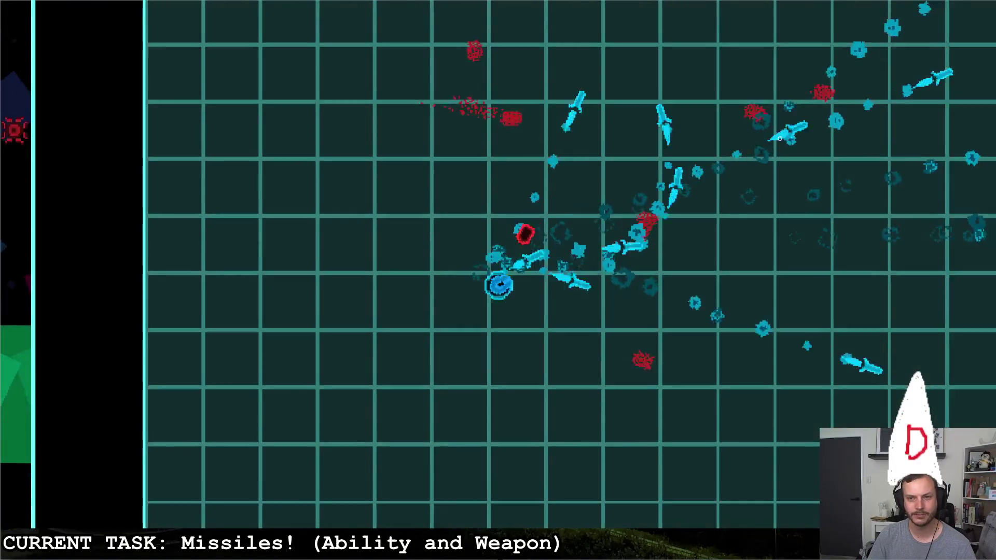
{"action": "key", "text": "s"}
{"action": "key", "text": "d"}
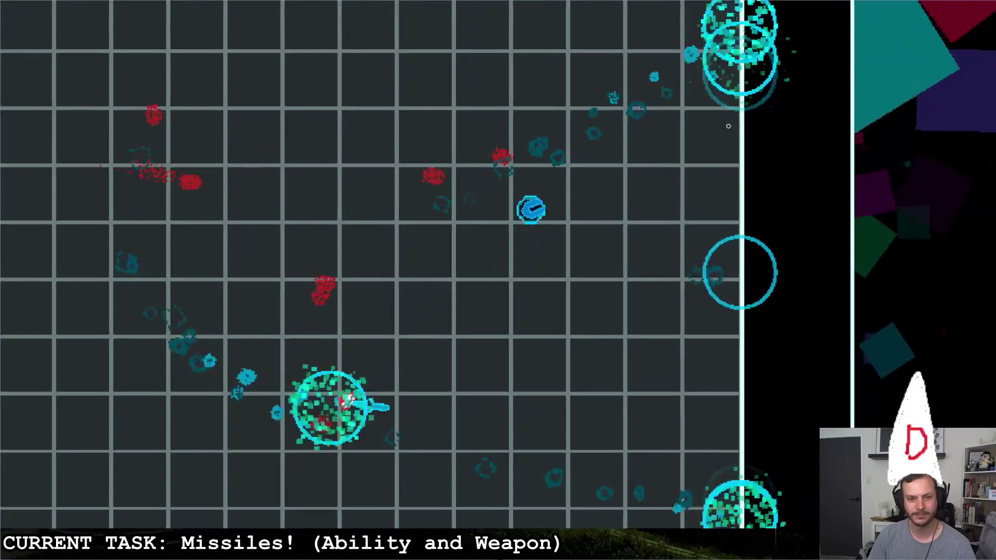
Quit the game, double Homing Velocity from 3.142 to 6.284 using *2, and relaunch
{"action": "key", "text": "Escape"}
{"action": "key", "text": "Right"}
{"action": "key", "text": "Return"}
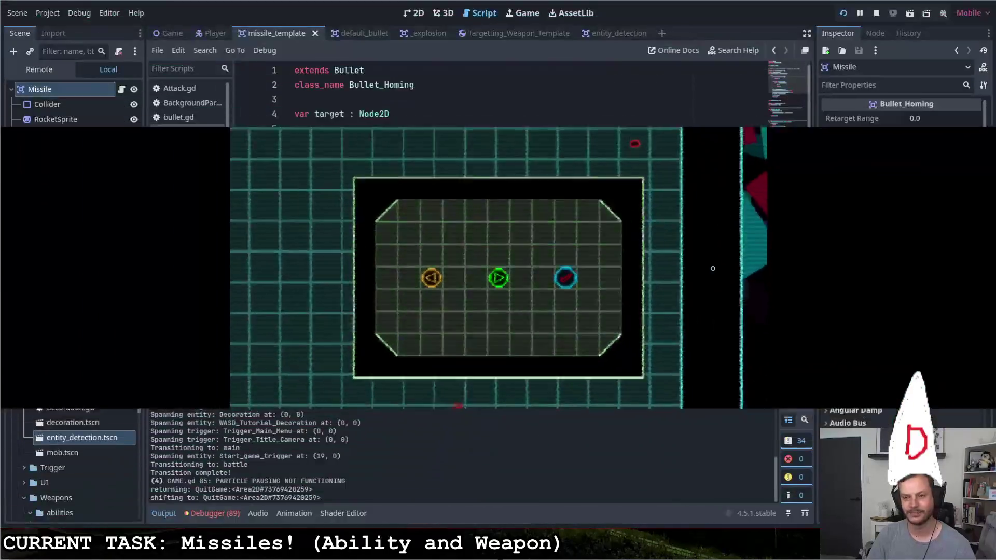
{"action": "left_click", "coordinate": [933, 134]}
{"action": "type", "text": "*2"}
{"action": "key", "text": "Return"}
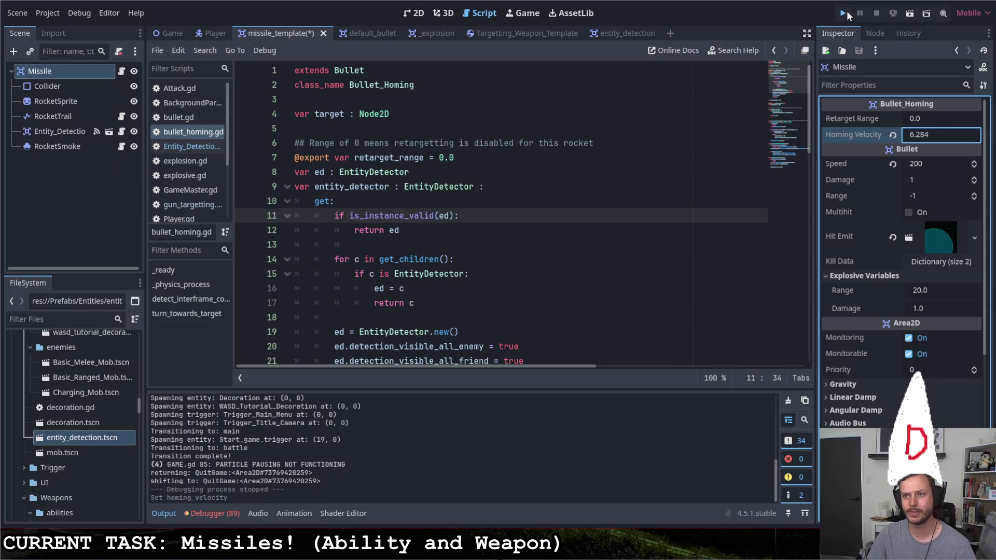
{"action": "left_click", "coordinate": [843, 13]}
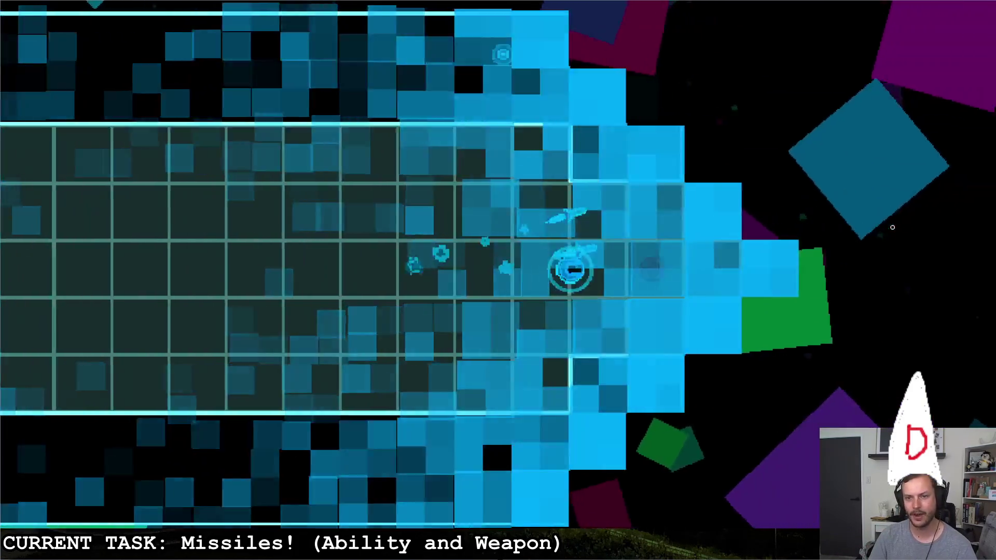
Fly into the octagonal room firing faster-turning missiles at red enemies to watch their paths
{"action": "key", "text": "d"}
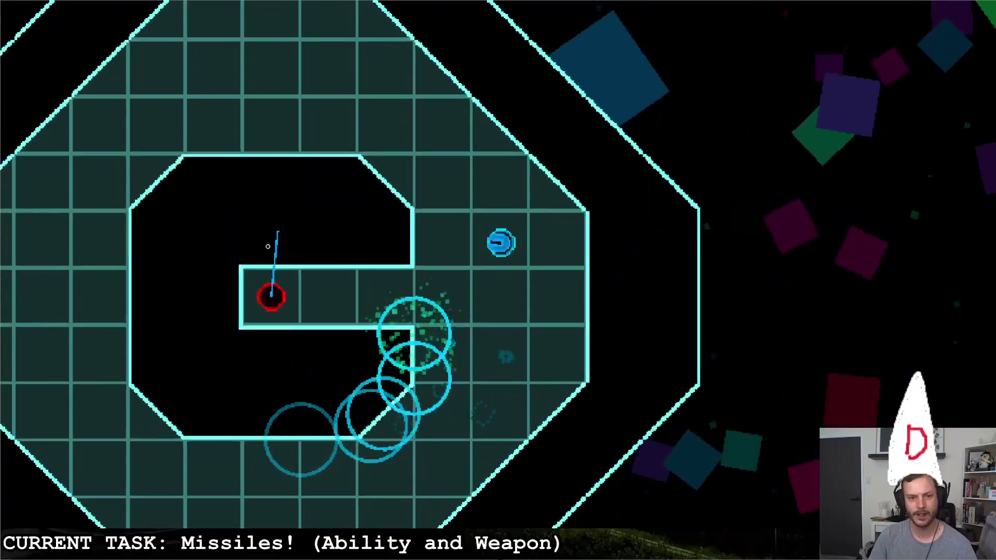
{"action": "left_click", "coordinate": [301, 200]}
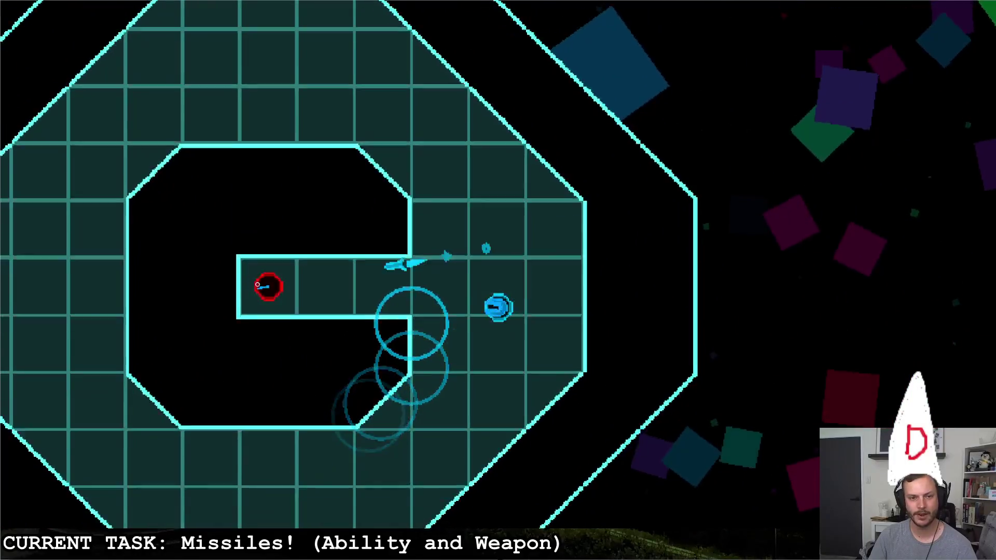
{"action": "left_click", "coordinate": [360, 202]}
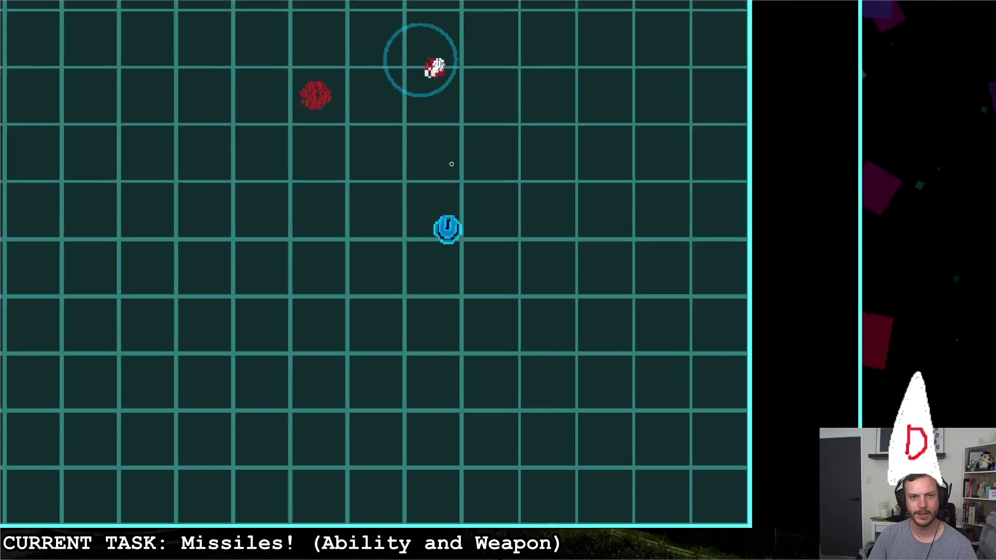
{"action": "left_click", "coordinate": [438, 127]}
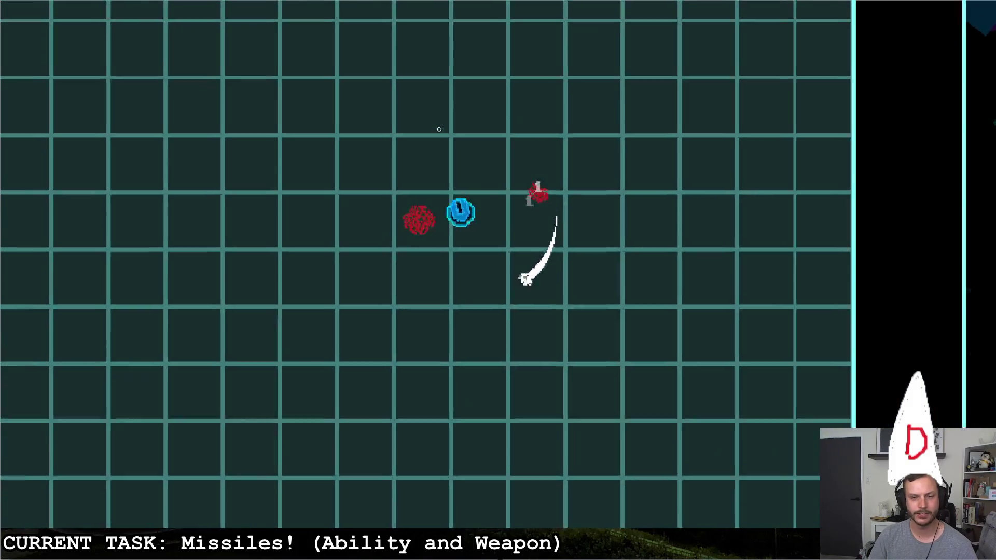
{"action": "left_click", "coordinate": [442, 156]}
{"action": "left_click", "coordinate": [533, 173]}
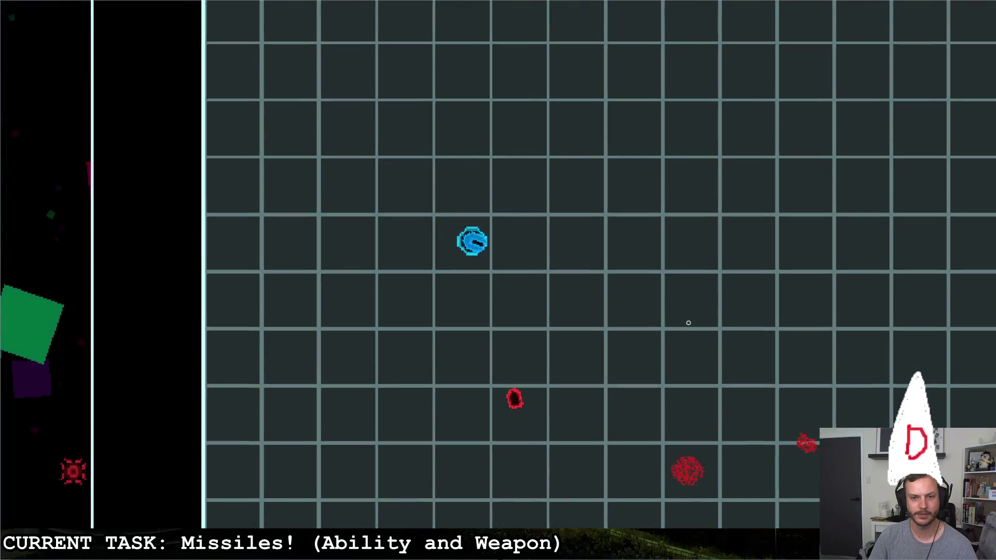
{"action": "left_click", "coordinate": [707, 275]}
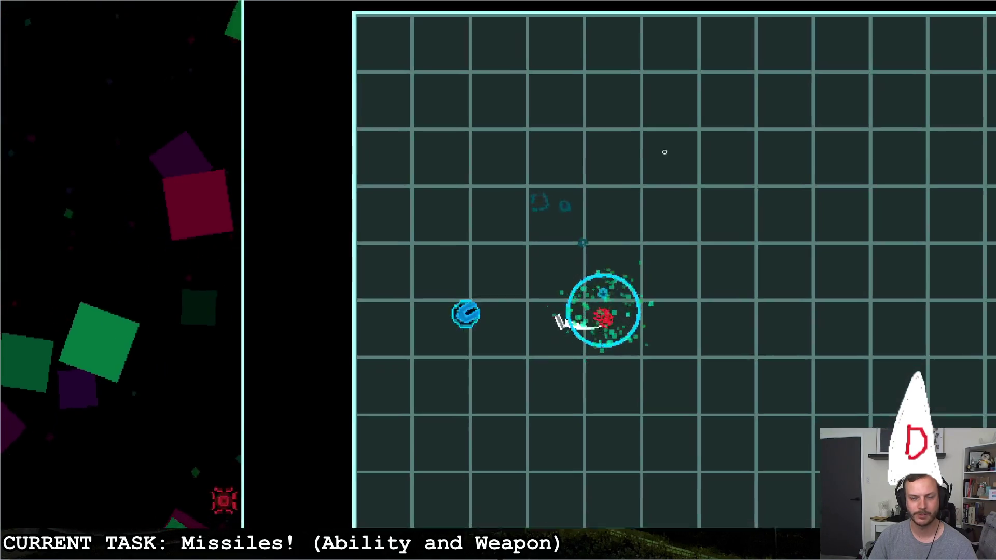
{"action": "left_click", "coordinate": [662, 154]}
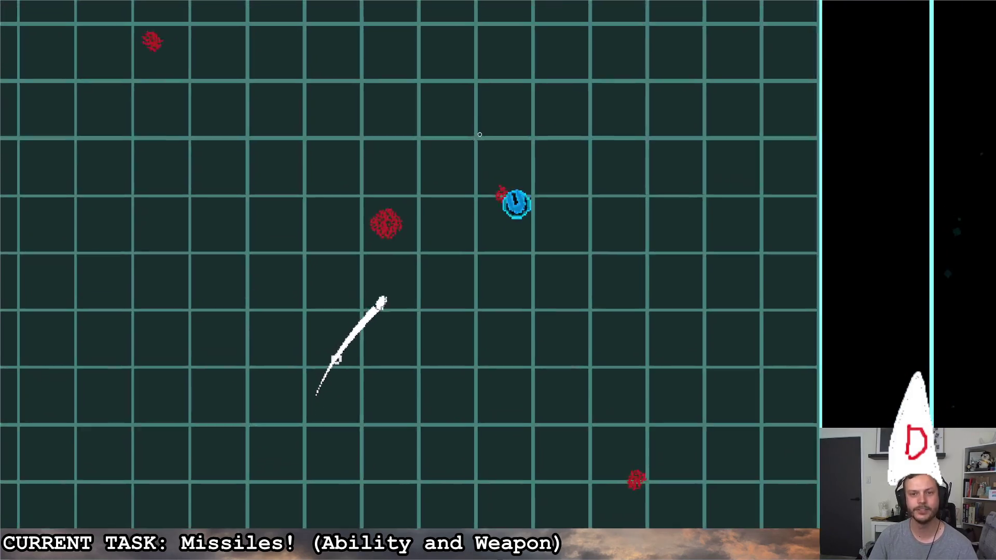
{"action": "left_click", "coordinate": [400, 212]}
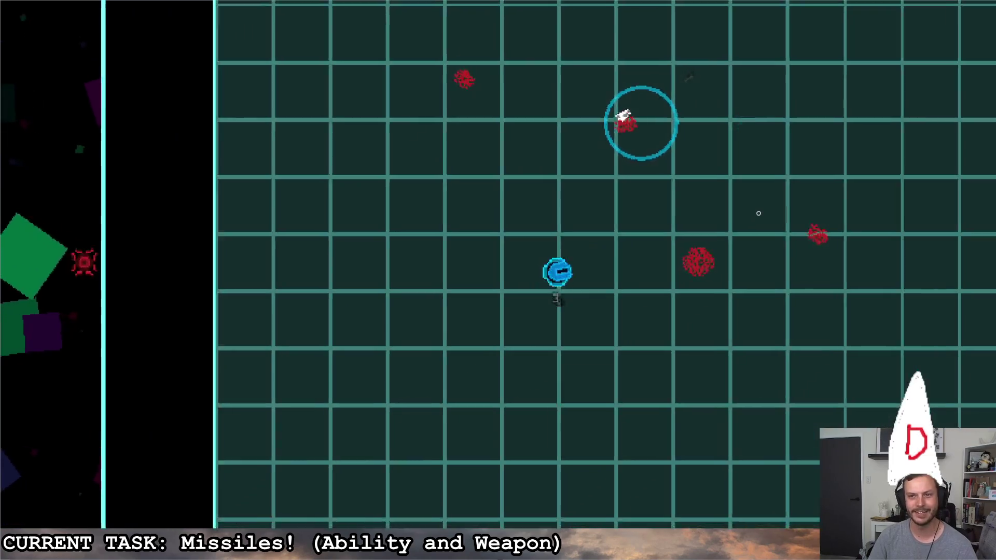
{"action": "left_click", "coordinate": [674, 146]}
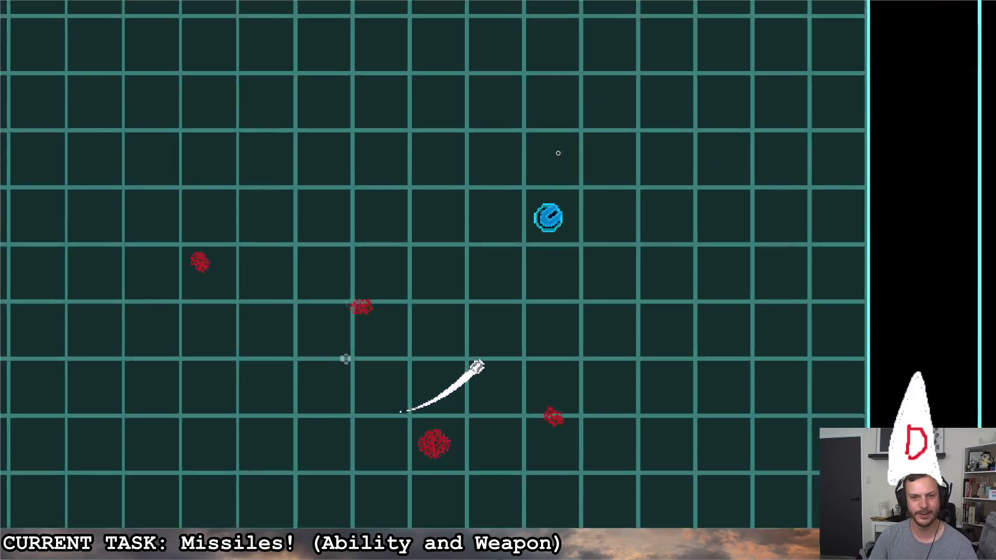
Steer around firing more missile volleys, then close the game and switch away from Godot
{"action": "key", "text": "a"}
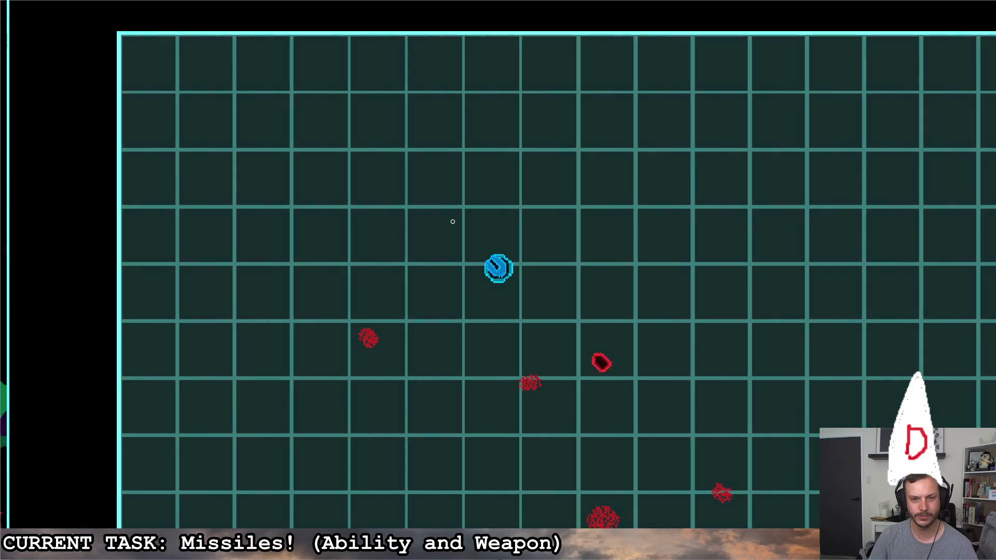
{"action": "left_click", "coordinate": [452, 220]}
{"action": "key", "text": "a"}
{"action": "key", "text": "d"}
{"action": "left_click", "coordinate": [497, 233]}
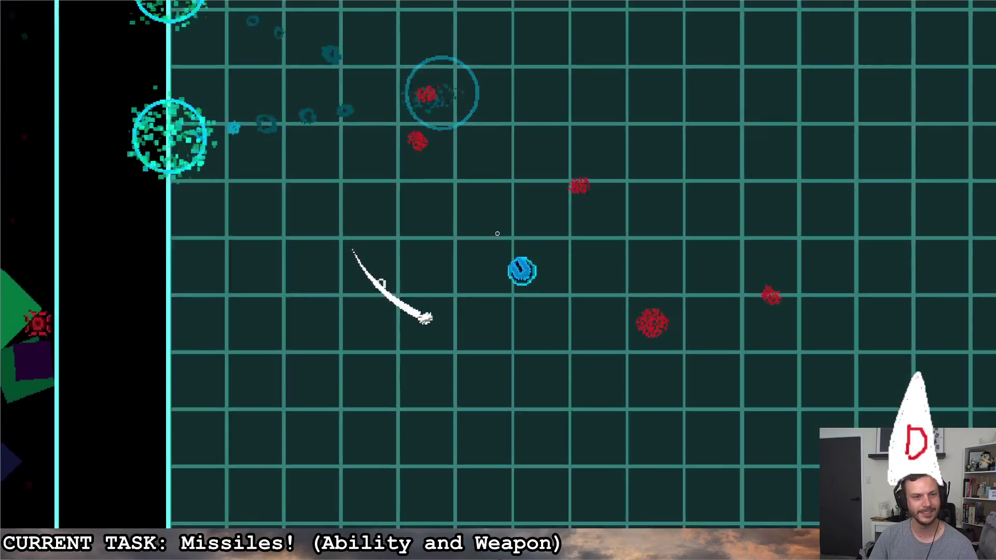
{"action": "key", "text": "Escape"}
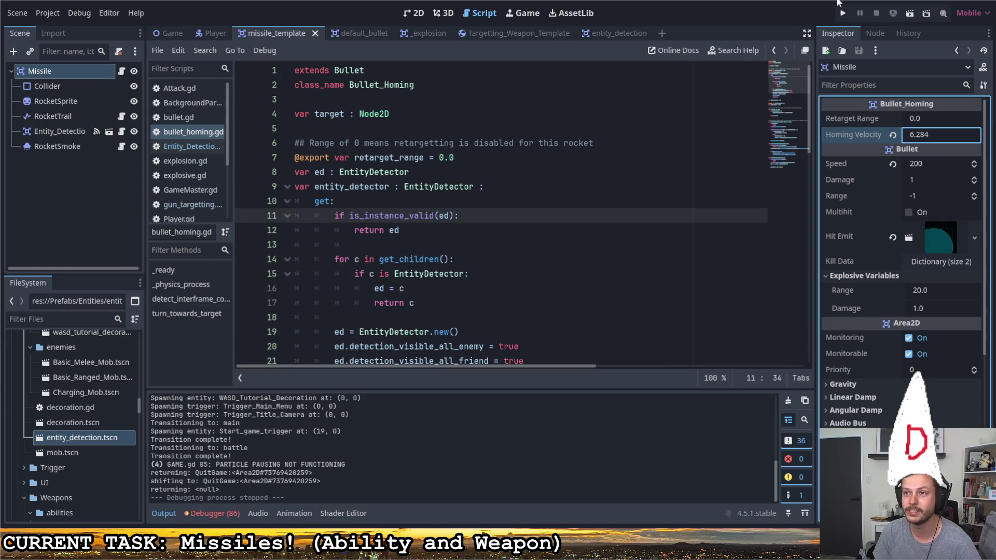
{"action": "key", "text": "alt+Tab"}
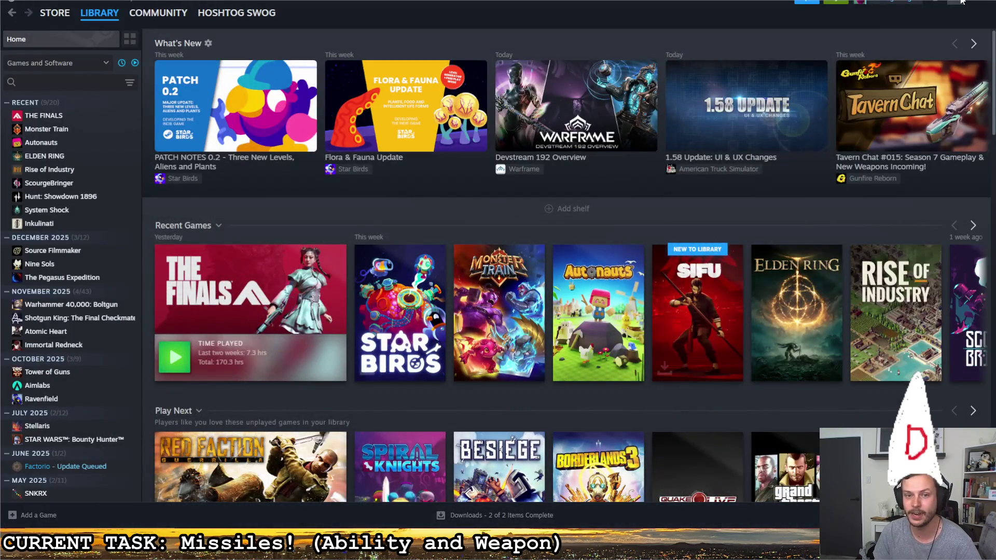
Minimize Steam and open STREAM_GODOT_TODO.png from the desktop in Paint instead of Photos
{"action": "left_click", "coordinate": [962, 2]}
{"action": "left_click", "coordinate": [494, 276]}
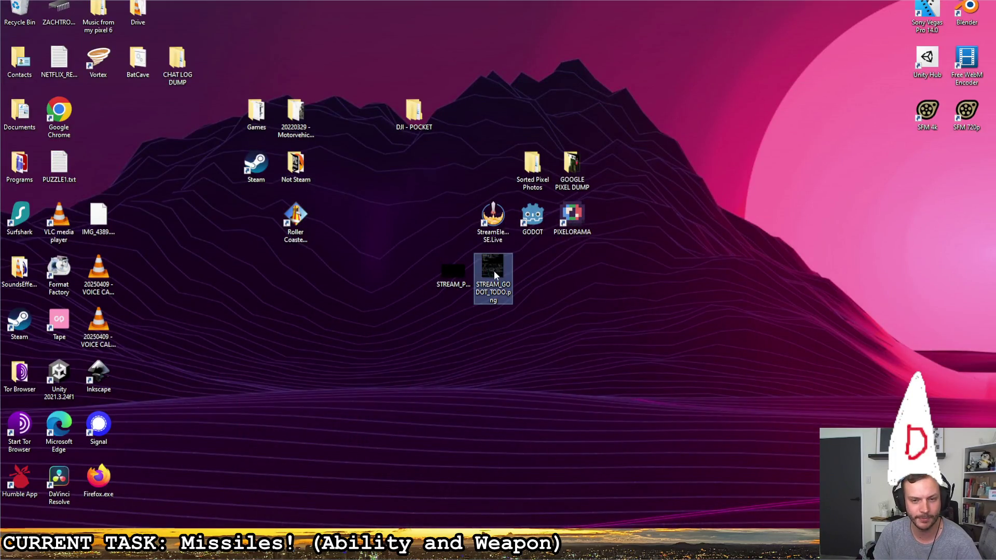
{"action": "key", "text": "Return"}
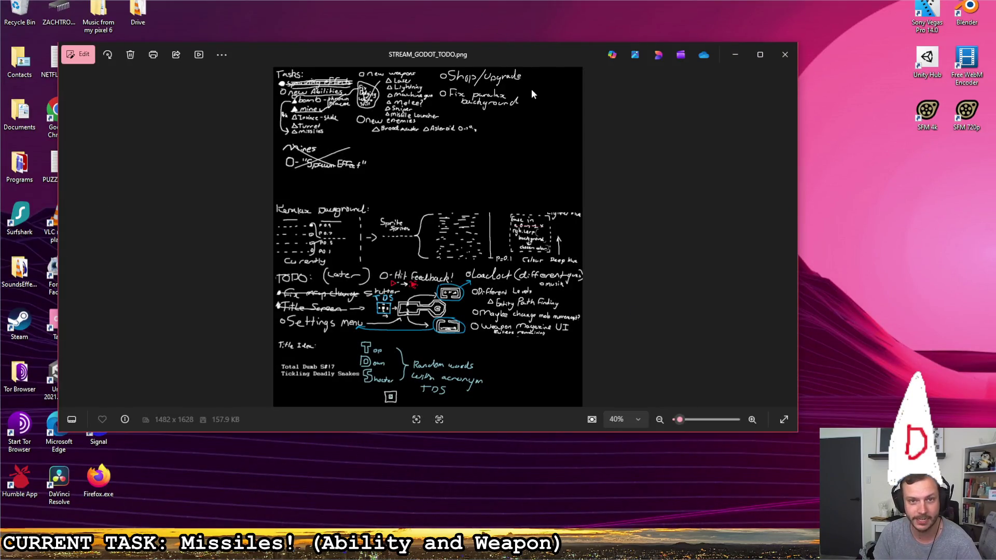
{"action": "left_click", "coordinate": [745, 61]}
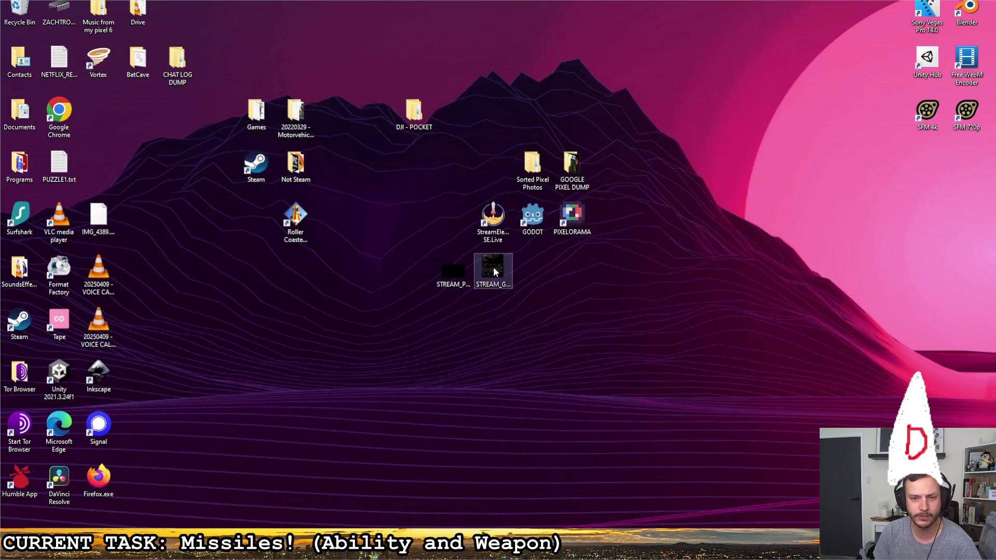
{"action": "right_click", "coordinate": [494, 269]}
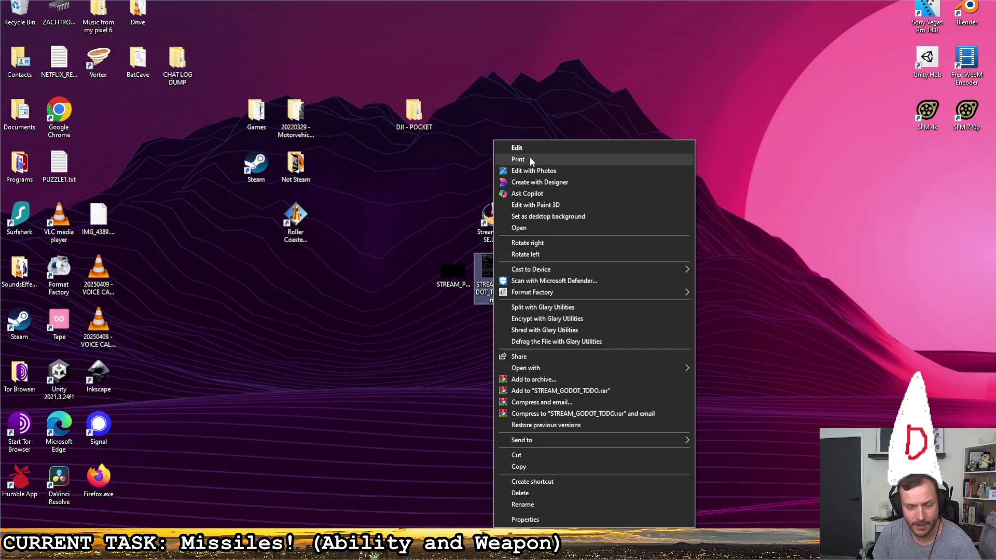
{"action": "left_click", "coordinate": [517, 148]}
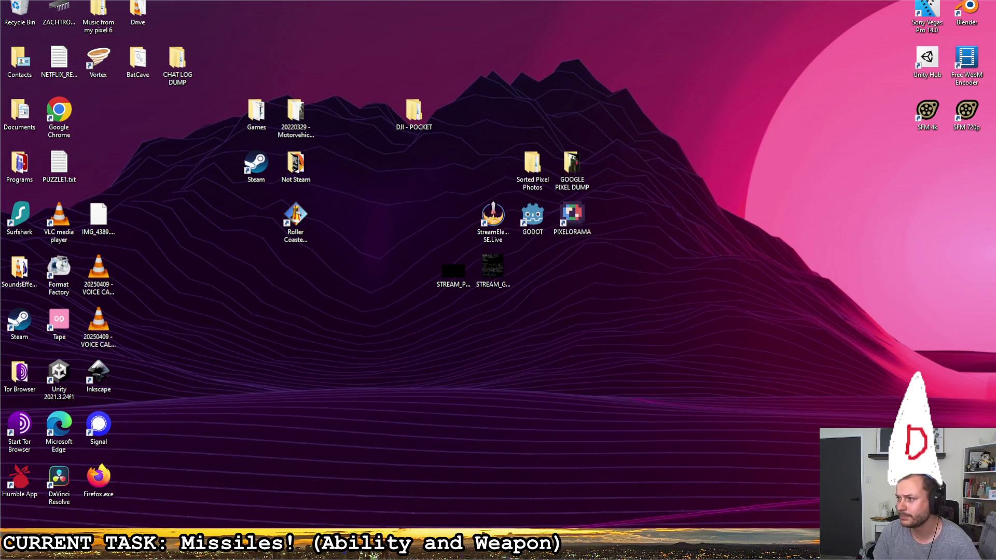
{"action": "key", "text": "alt+F4"}
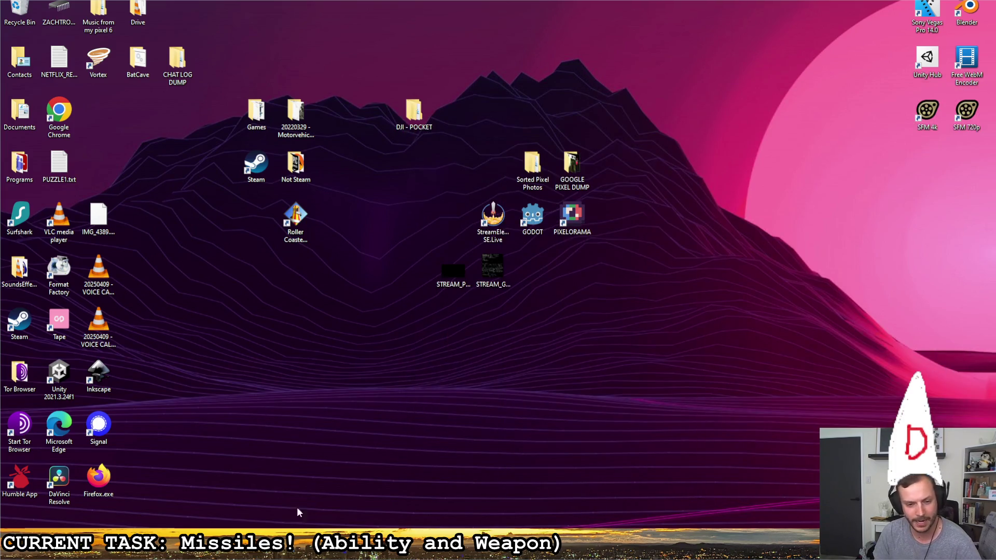
{"action": "key", "text": "super+d"}
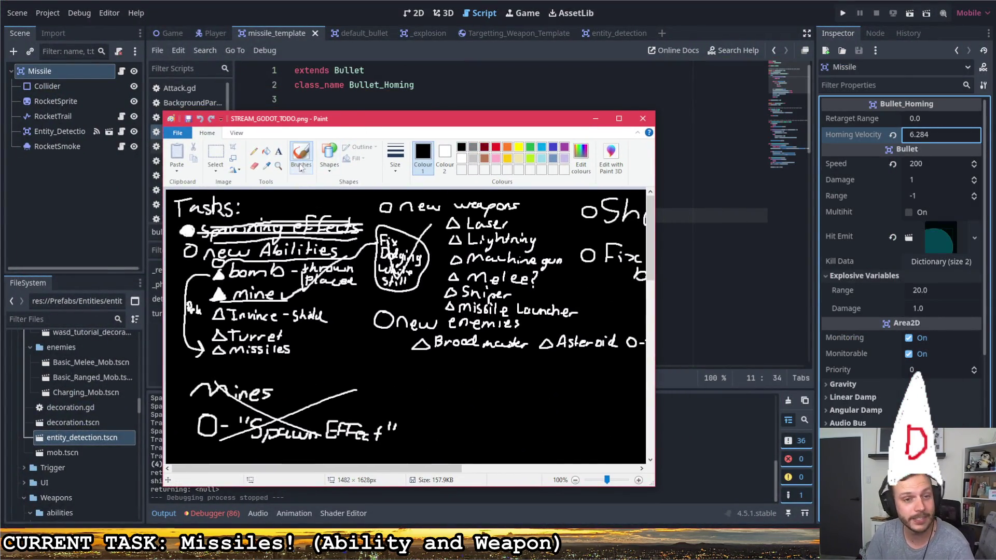
Mark missiles and missile Launcher as done on the to-do list with white fills
{"action": "left_click", "coordinate": [461, 158]}
{"action": "left_click", "coordinate": [444, 156]}
{"action": "left_click", "coordinate": [461, 147]}
{"action": "left_click", "coordinate": [423, 155]}
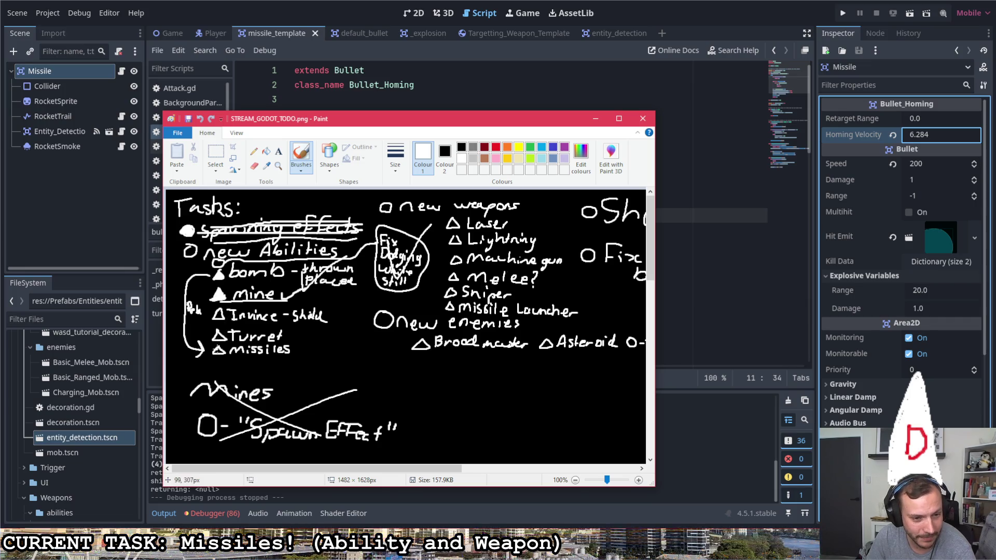
{"action": "left_click_drag", "start_coordinate": [217, 352], "coordinate": [225, 354]}
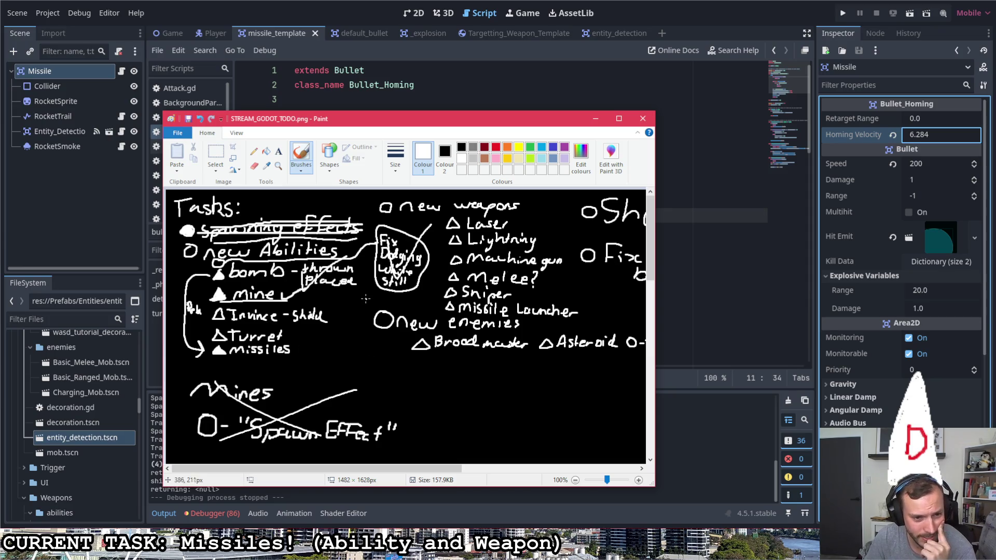
{"action": "mouse_move", "coordinate": [317, 467]}
{"action": "left_mouse_down"}
{"action": "mouse_move", "coordinate": [485, 468]}
{"action": "mouse_move", "coordinate": [280, 440]}
{"action": "mouse_move", "coordinate": [272, 420]}
{"action": "left_mouse_up"}
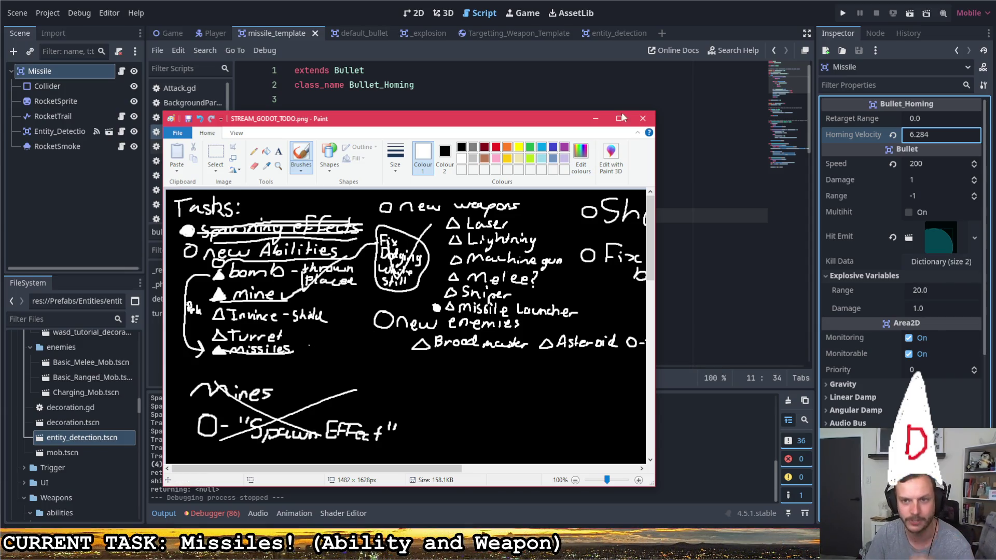
{"action": "key", "text": "alt+Tab"}
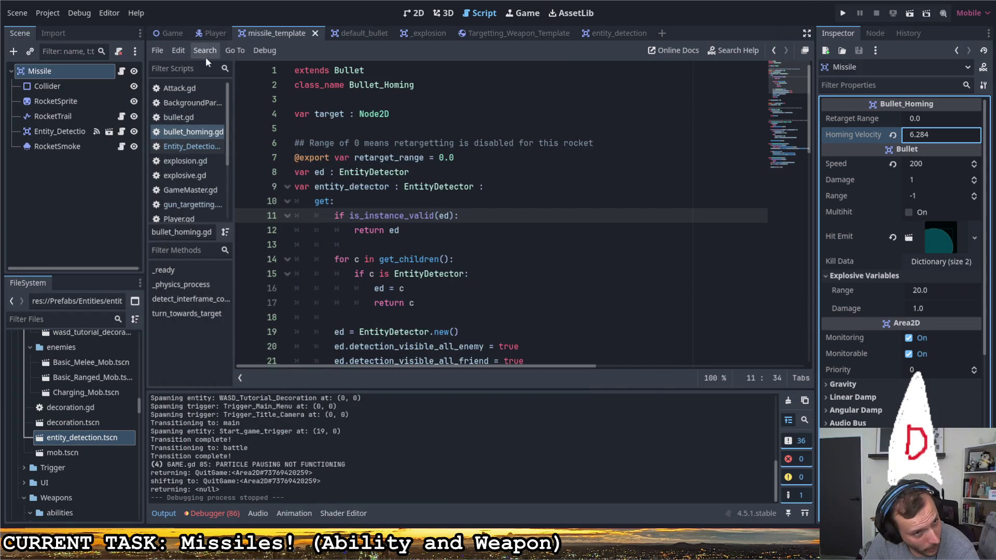
Collapse the Materials folder and find the bomb ability scene among the dodge and mine abilities
{"action": "scroll", "coordinate": [102, 407], "scroll_direction": "up", "scroll_amount": 3}
{"action": "scroll", "coordinate": [102, 404], "scroll_direction": "up", "scroll_amount": 10}
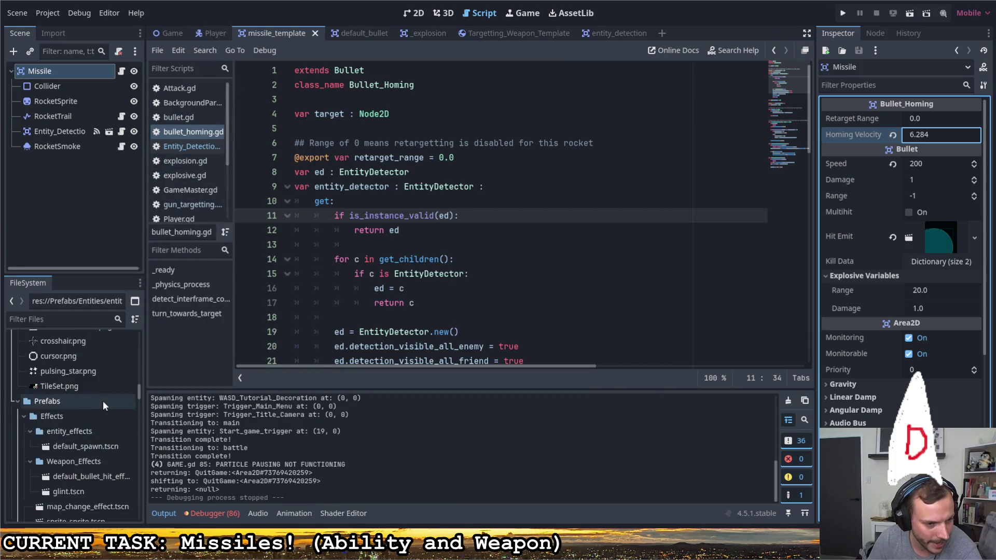
{"action": "scroll", "coordinate": [104, 400], "scroll_direction": "up", "scroll_amount": 10}
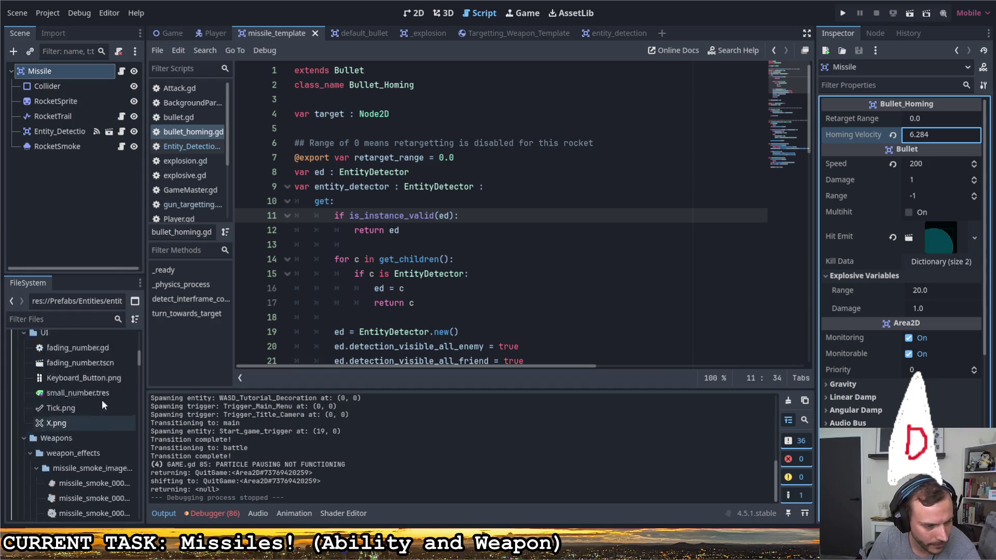
{"action": "scroll", "coordinate": [84, 459], "scroll_direction": "up", "scroll_amount": 4}
{"action": "left_click", "coordinate": [18, 352]}
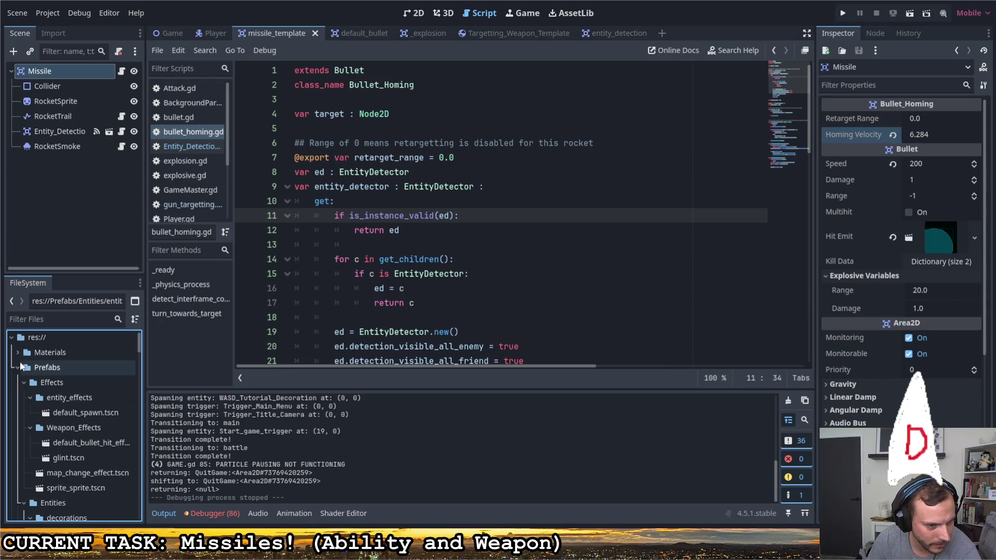
{"action": "scroll", "coordinate": [59, 421], "scroll_direction": "down", "scroll_amount": 5}
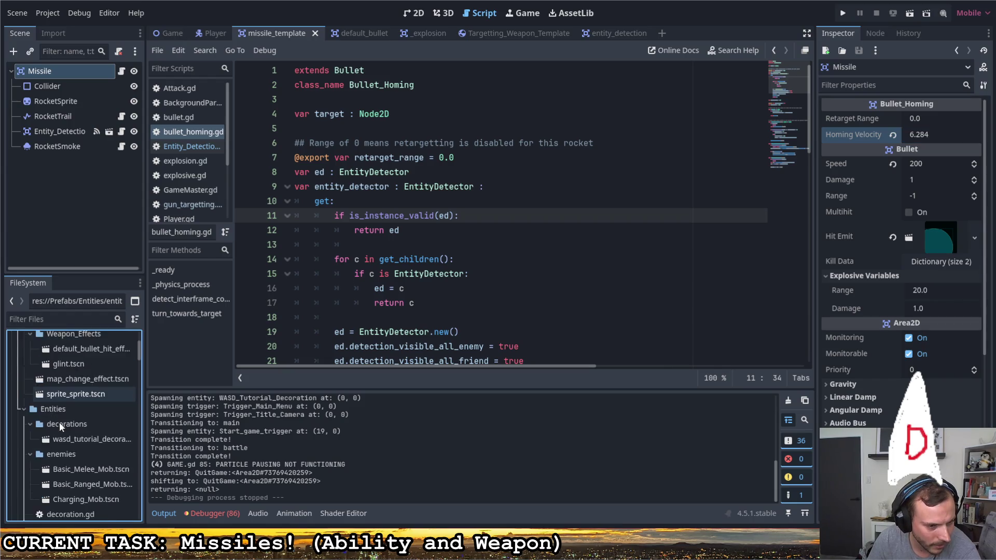
{"action": "scroll", "coordinate": [60, 420], "scroll_direction": "down", "scroll_amount": 4}
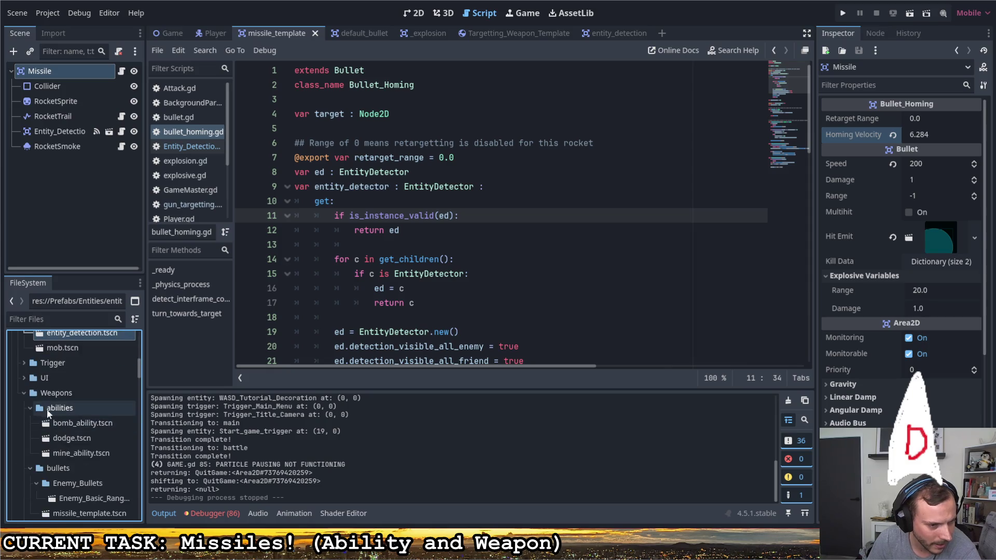
{"action": "left_click", "coordinate": [68, 439]}
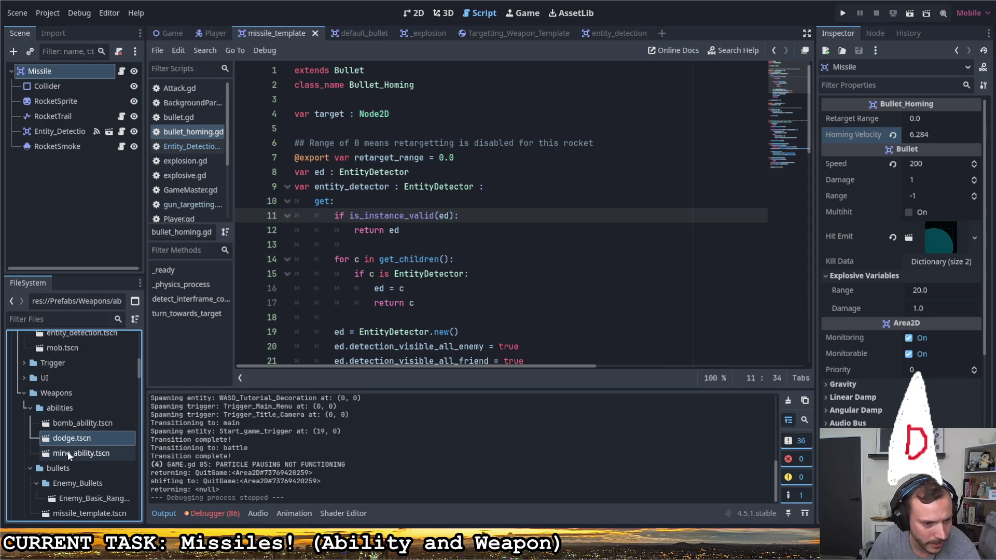
{"action": "left_click", "coordinate": [68, 450]}
{"action": "left_click", "coordinate": [72, 423]}
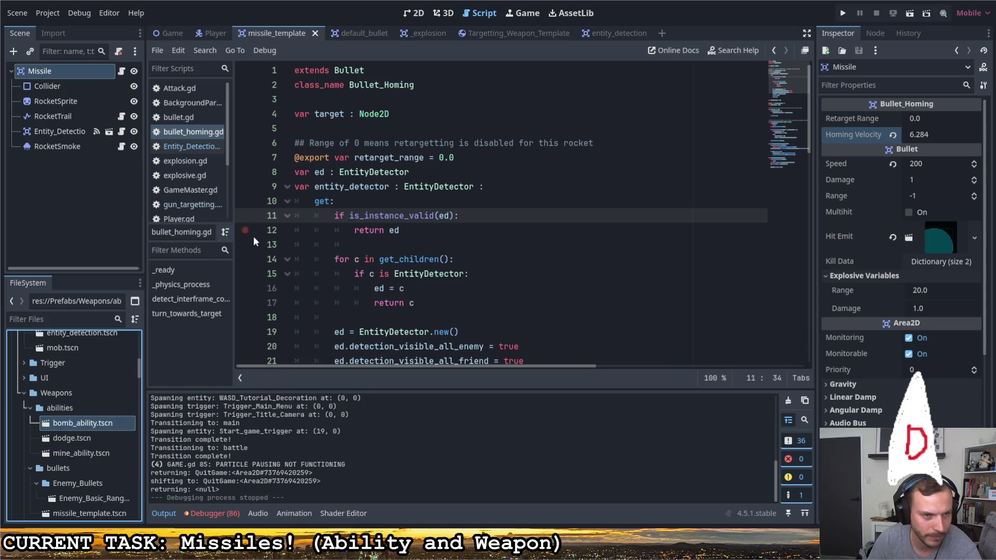
In the Player scene, assign bomb_ability.tscn to PlayerHand's Equipped Ability and save
{"action": "left_click", "coordinate": [213, 30]}
{"action": "left_click", "coordinate": [167, 33]}
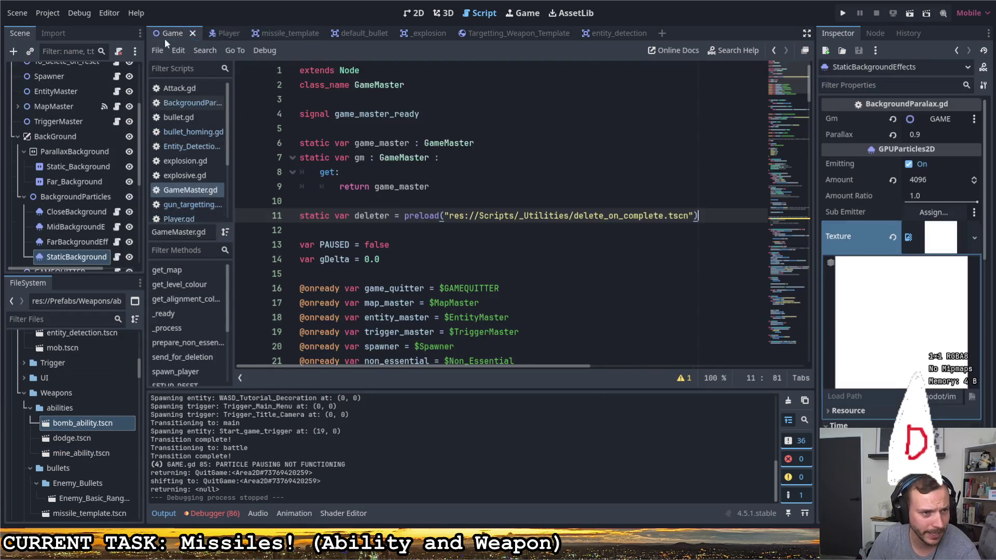
{"action": "left_click", "coordinate": [222, 34]}
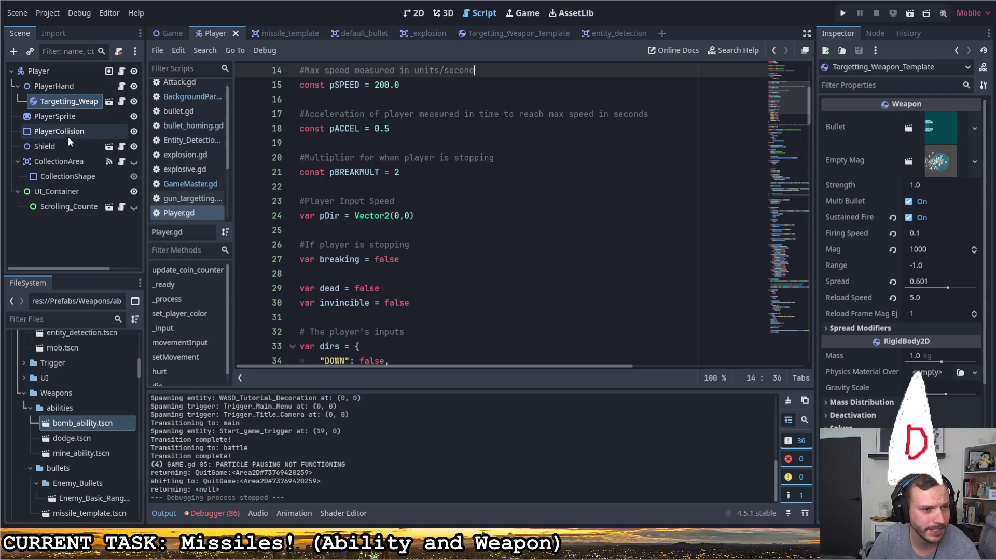
{"action": "left_click", "coordinate": [85, 74]}
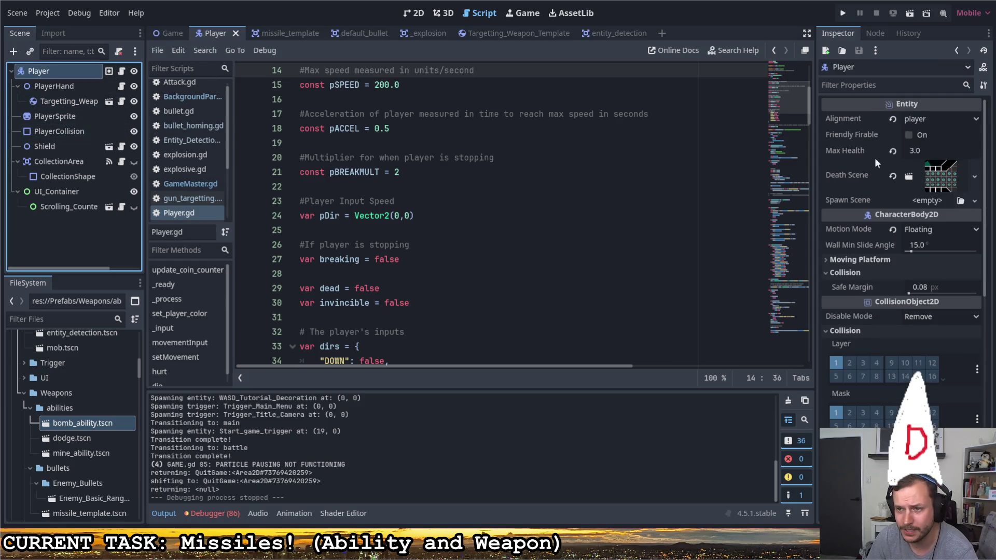
{"action": "left_click", "coordinate": [63, 85]}
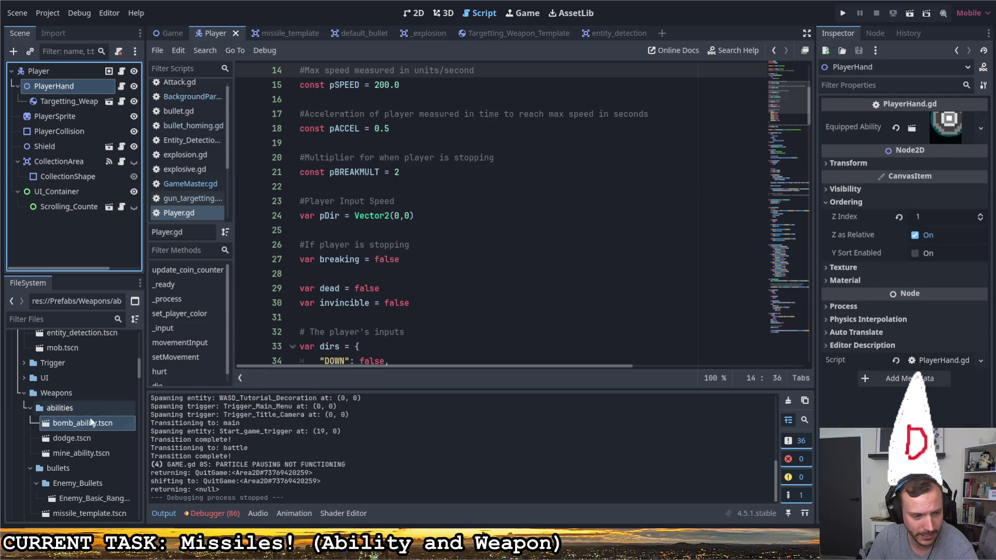
{"action": "mouse_move", "coordinate": [86, 426]}
{"action": "left_mouse_down"}
{"action": "mouse_move", "coordinate": [767, 207]}
{"action": "mouse_move", "coordinate": [946, 127]}
{"action": "left_mouse_up"}
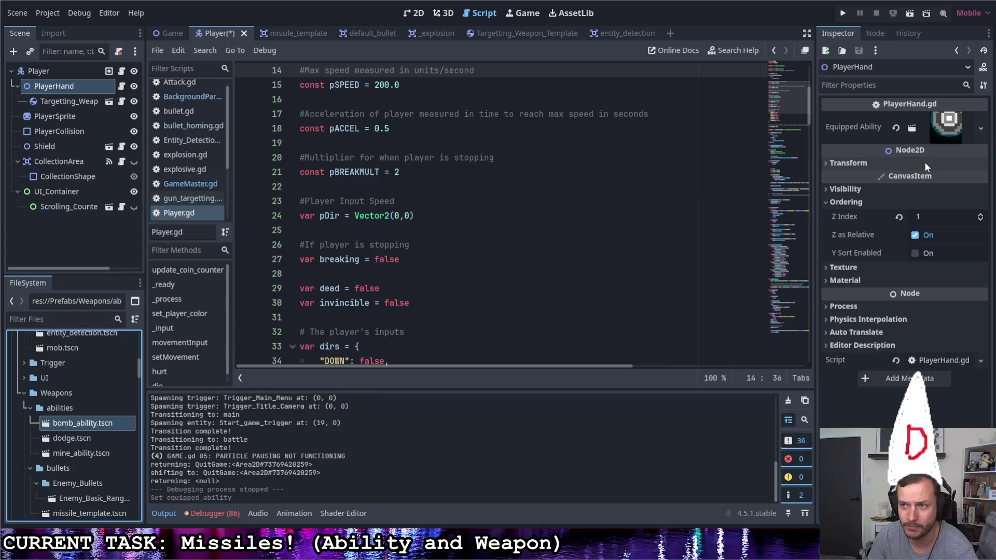
{"action": "key", "text": "ctrl+s"}
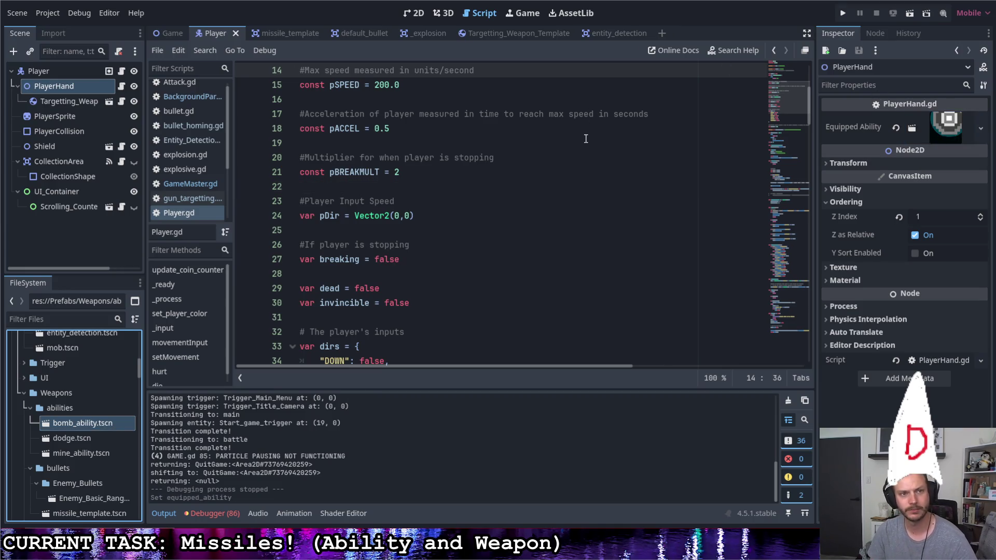
Run the project, start the level, and fire the bomb at the drone to the right
{"action": "left_click", "coordinate": [845, 16]}
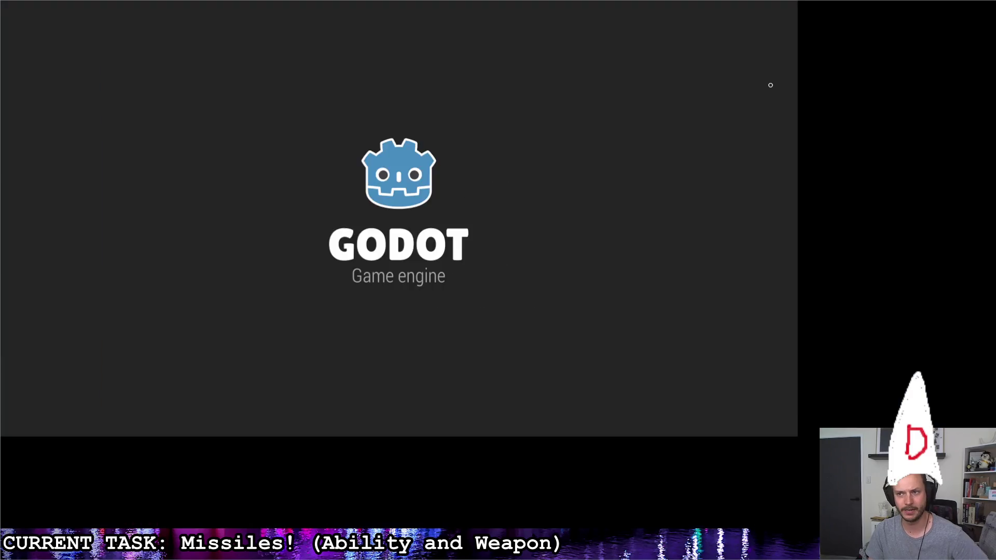
{"action": "key", "text": "space"}
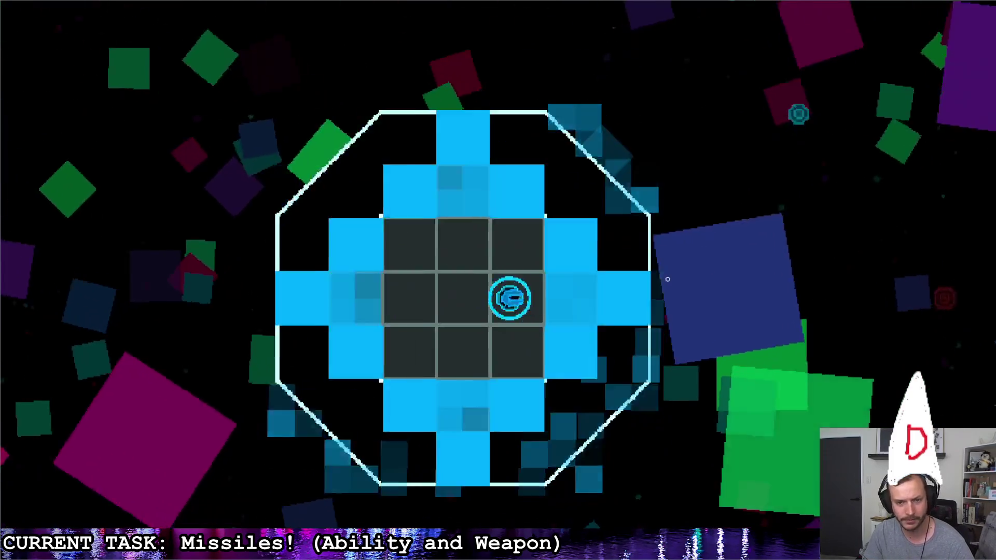
{"action": "key", "text": "d"}
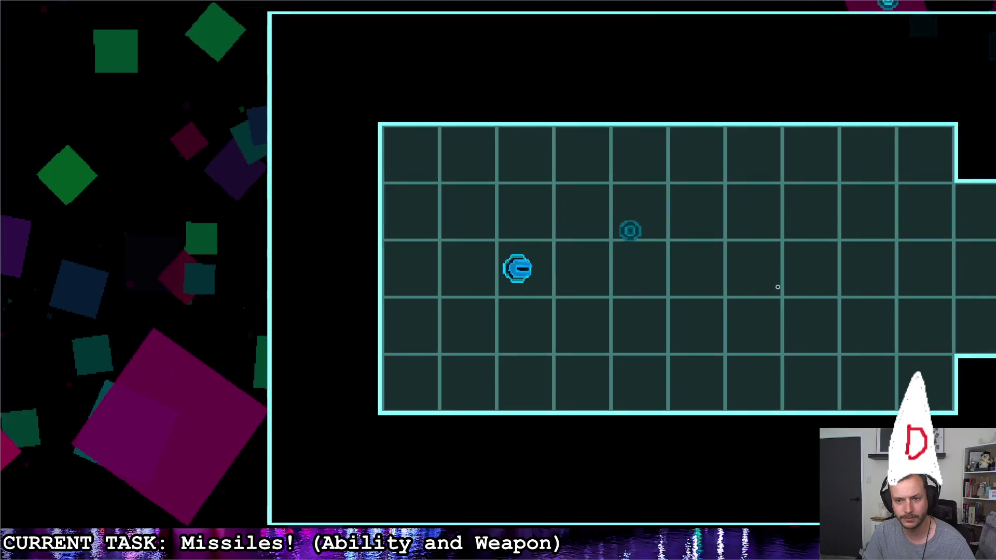
{"action": "key", "text": "s"}
{"action": "left_click", "coordinate": [827, 231]}
{"action": "key", "text": "d"}
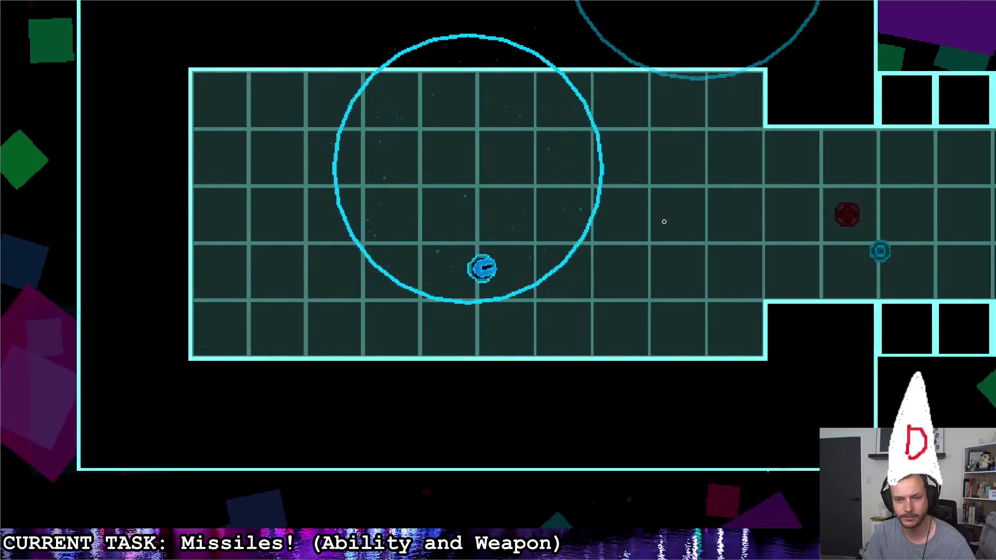
{"action": "key", "text": "d"}
{"action": "key", "text": "w"}
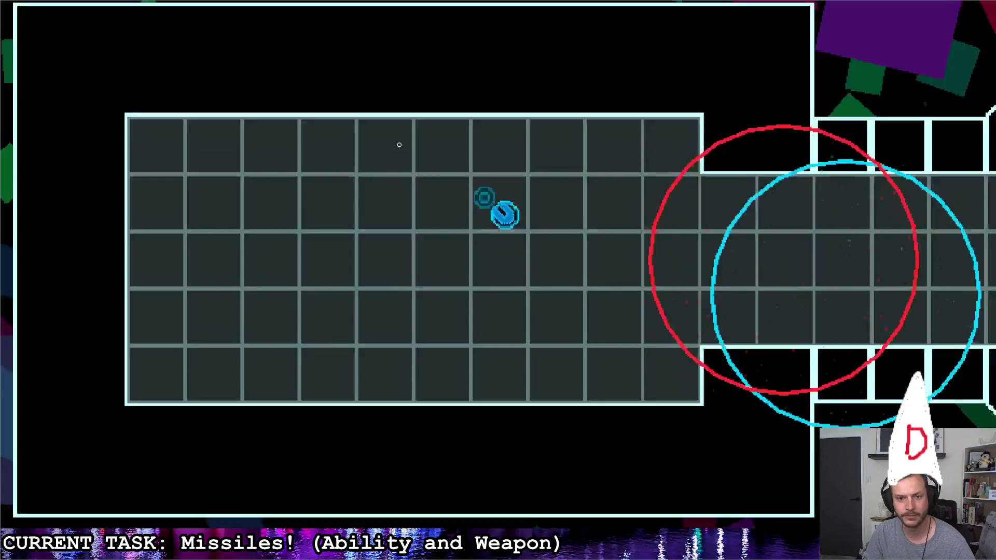
Fly around the grid rooms and corridor, then fire at the remaining drones
{"action": "key", "text": "a"}
{"action": "key", "text": "s"}
{"action": "key", "text": "d"}
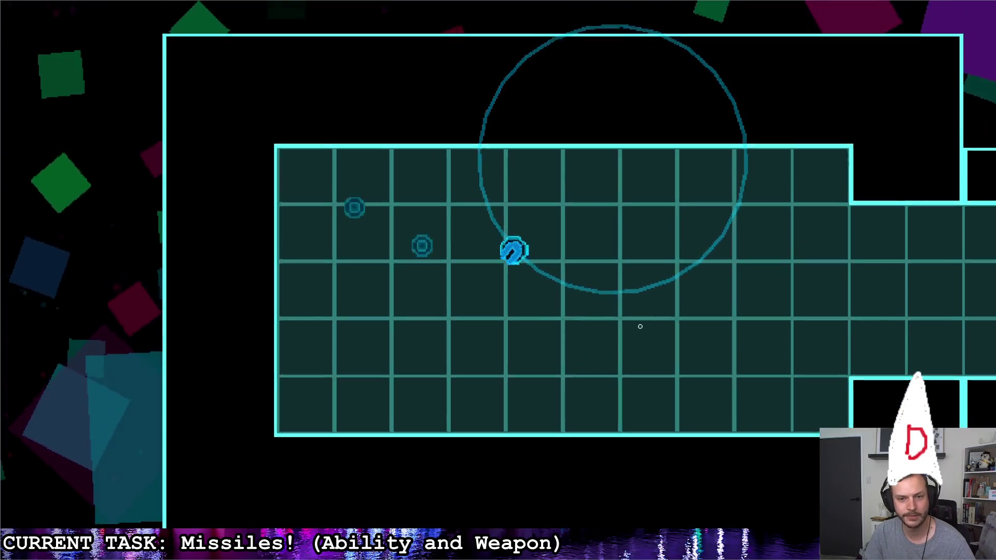
{"action": "key", "text": "d"}
{"action": "key", "text": "a"}
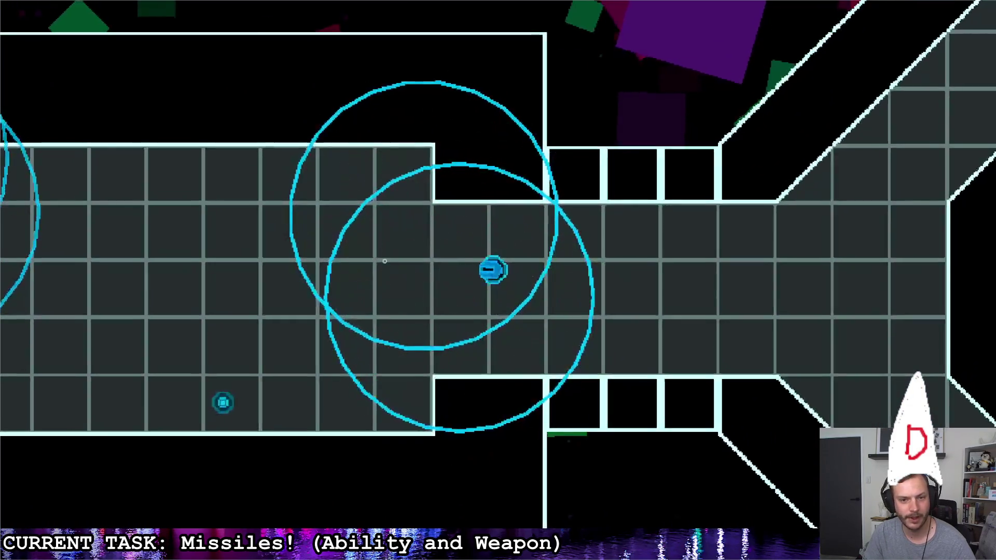
{"action": "key", "text": "a"}
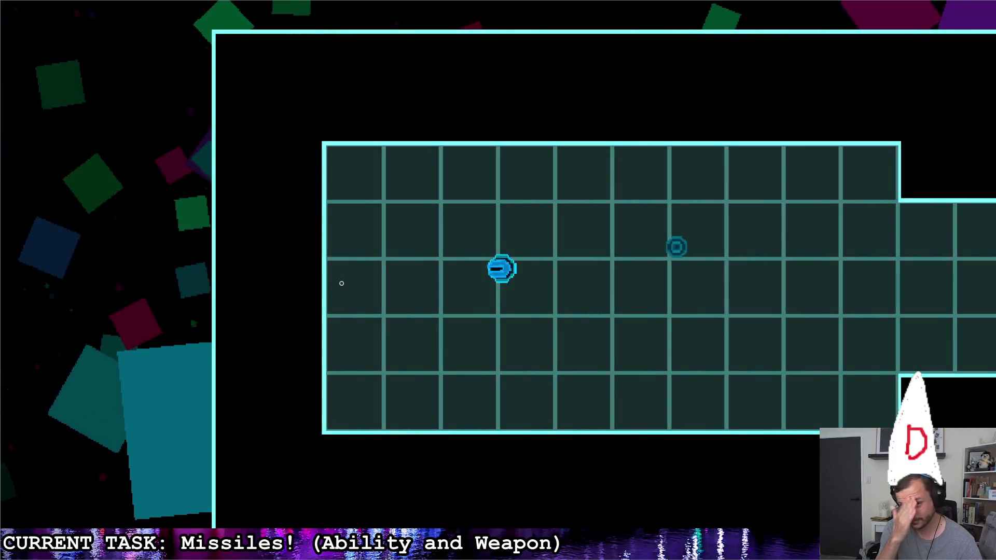
{"action": "key", "text": "s"}
{"action": "key", "text": "d"}
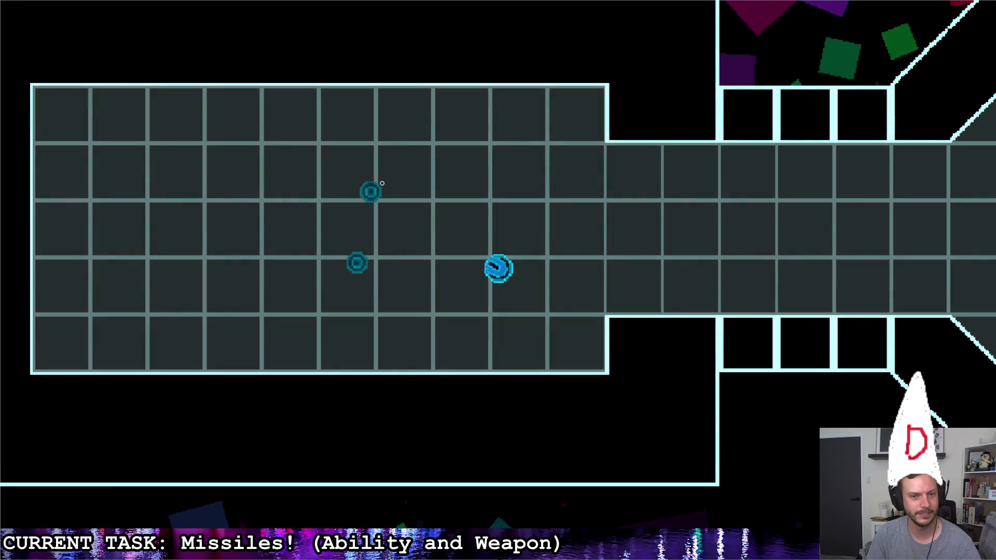
{"action": "left_click", "coordinate": [383, 187]}
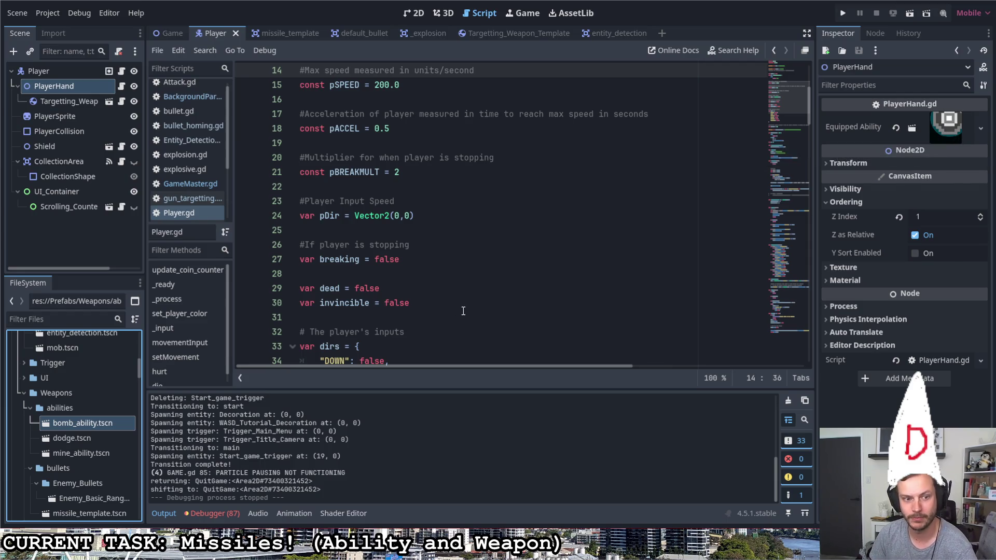
Assign dodge.tscn to PlayerHand's Equipped Ability and launch the game again
{"action": "mouse_move", "coordinate": [83, 437]}
{"action": "left_mouse_down"}
{"action": "mouse_move", "coordinate": [622, 172]}
{"action": "mouse_move", "coordinate": [943, 138]}
{"action": "left_mouse_up"}
{"action": "left_click", "coordinate": [846, 13]}
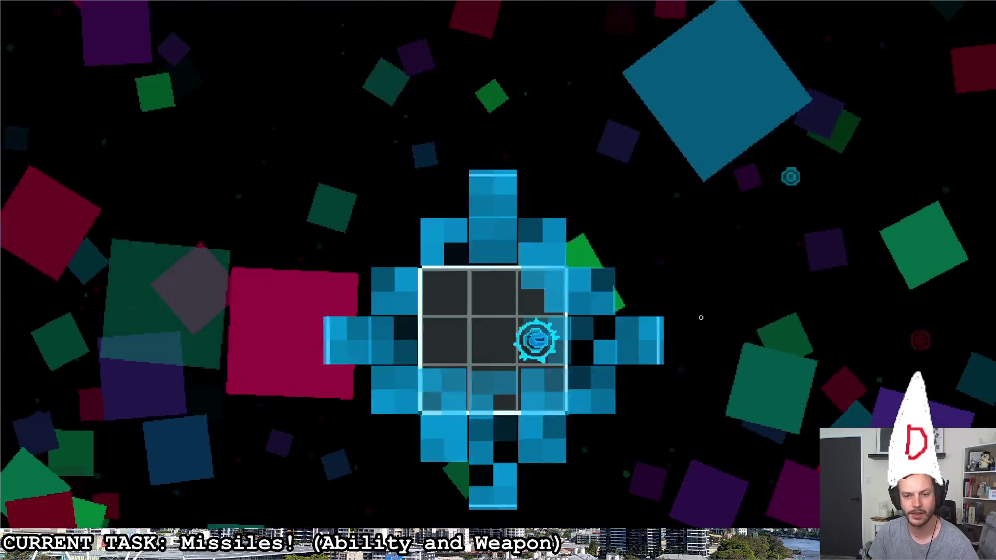
Dash and set off an area blast while flying toward the octagon room, then exit
{"action": "key", "text": "space"}
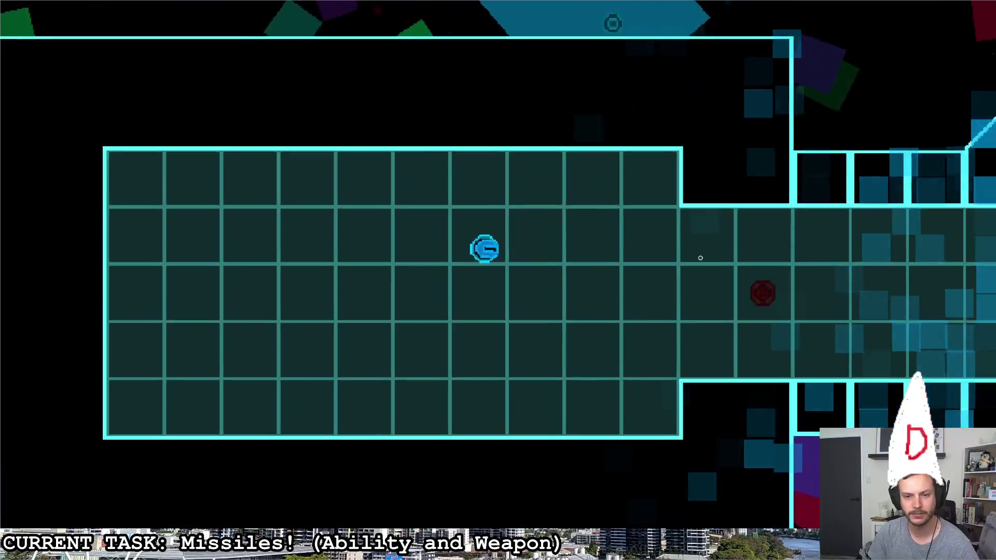
{"action": "key", "text": "a"}
{"action": "key", "text": "s"}
{"action": "key", "text": "d"}
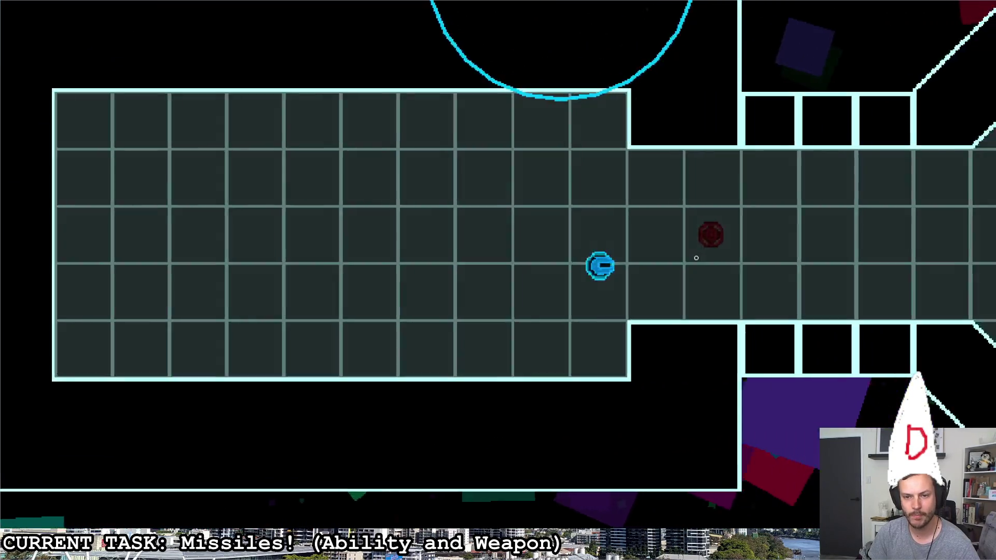
{"action": "key", "text": "a"}
{"action": "key", "text": "s"}
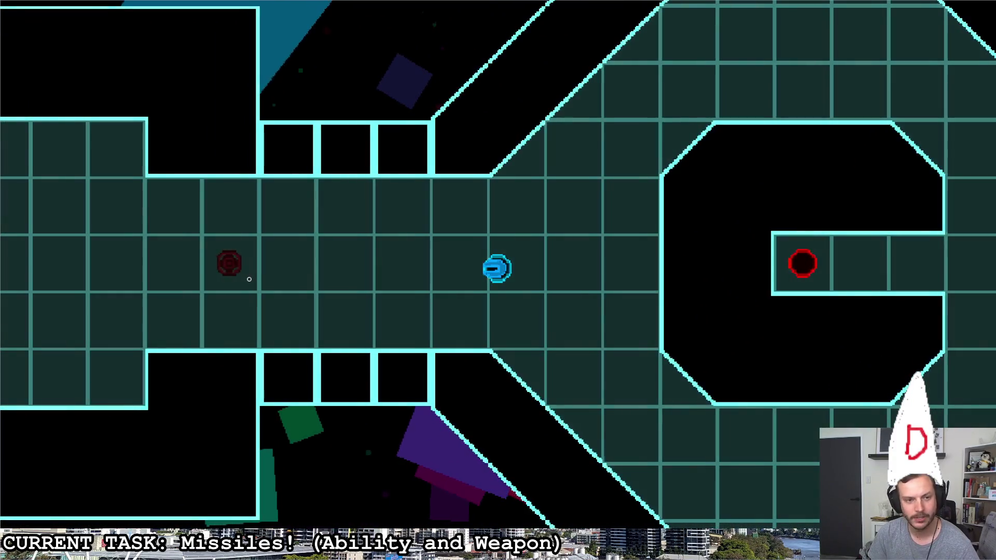
{"action": "key", "text": "a"}
{"action": "key", "text": "a"}
{"action": "key", "text": "space"}
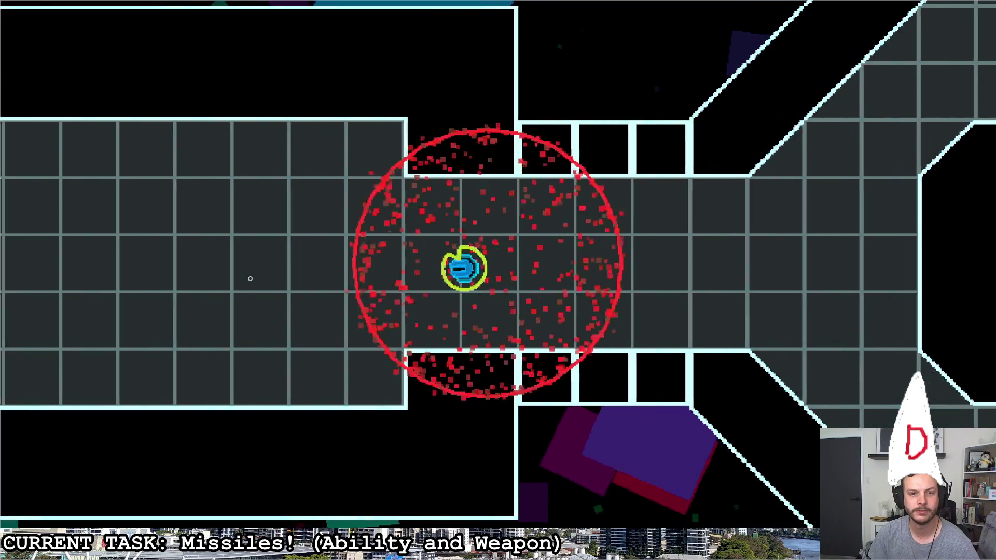
{"action": "key", "text": "d"}
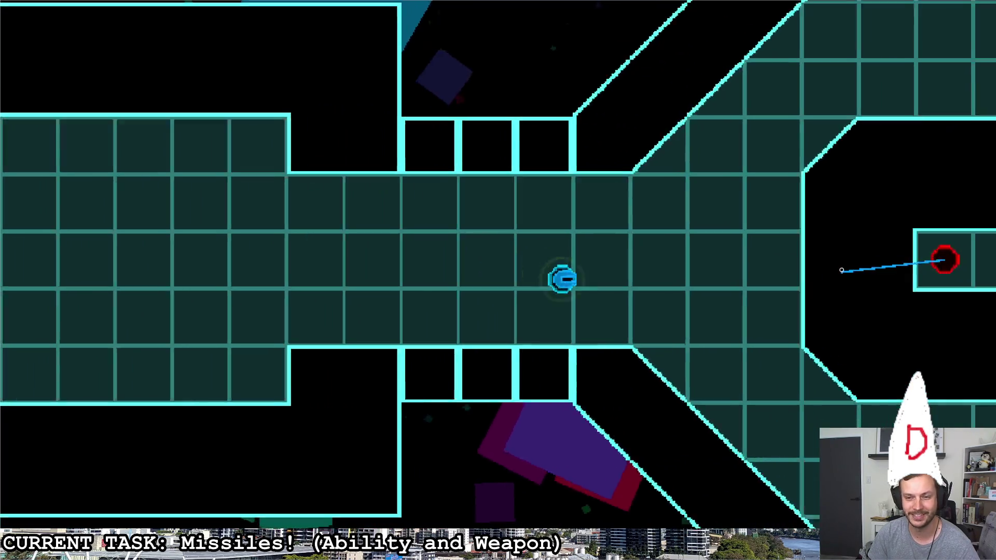
{"action": "key", "text": "s"}
{"action": "key", "text": "d"}
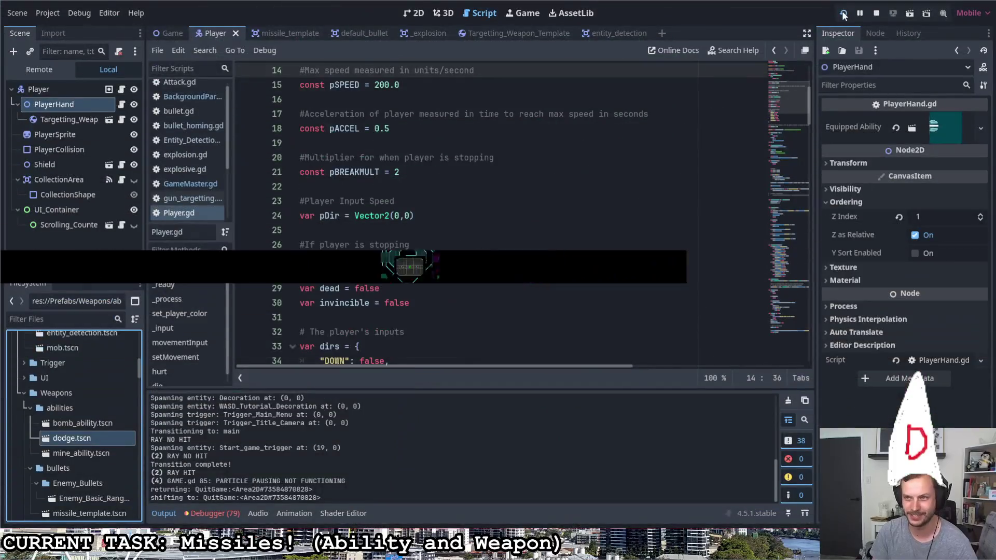
Relaunch the game and fly the ship through the narrow corridor, dashing right
{"action": "left_click", "coordinate": [844, 15]}
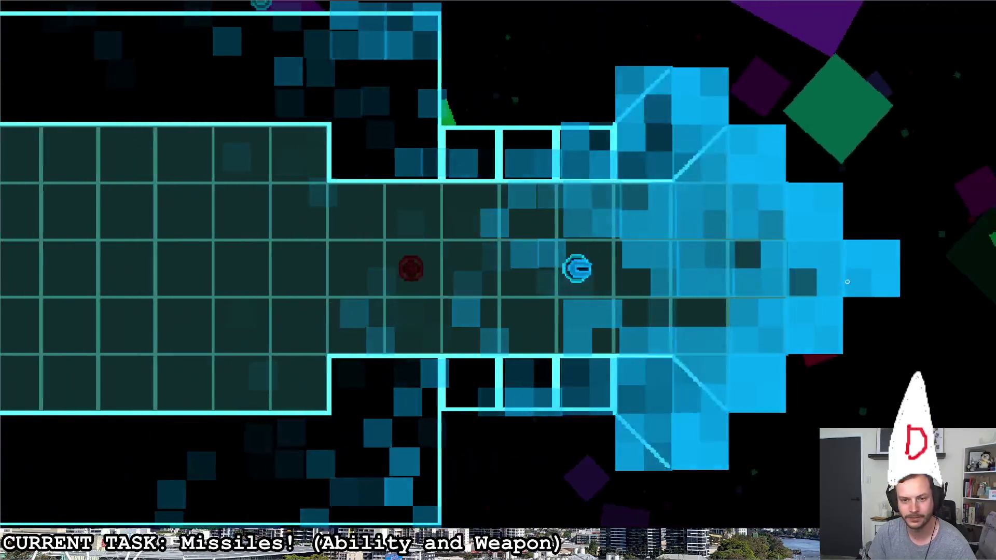
{"action": "key", "text": "a"}
{"action": "key", "text": "s"}
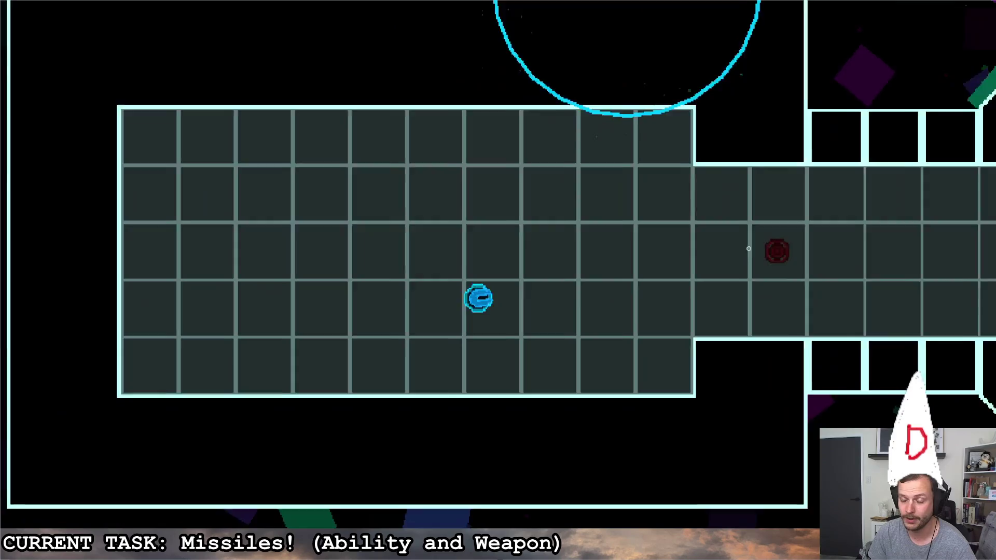
{"action": "key", "text": "d"}
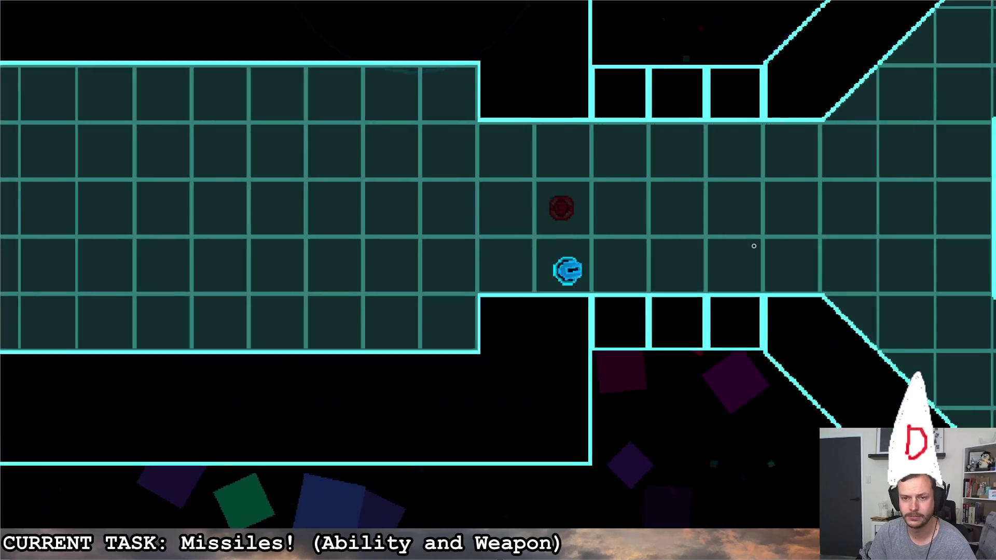
{"action": "key", "text": "d"}
{"action": "key", "text": "w"}
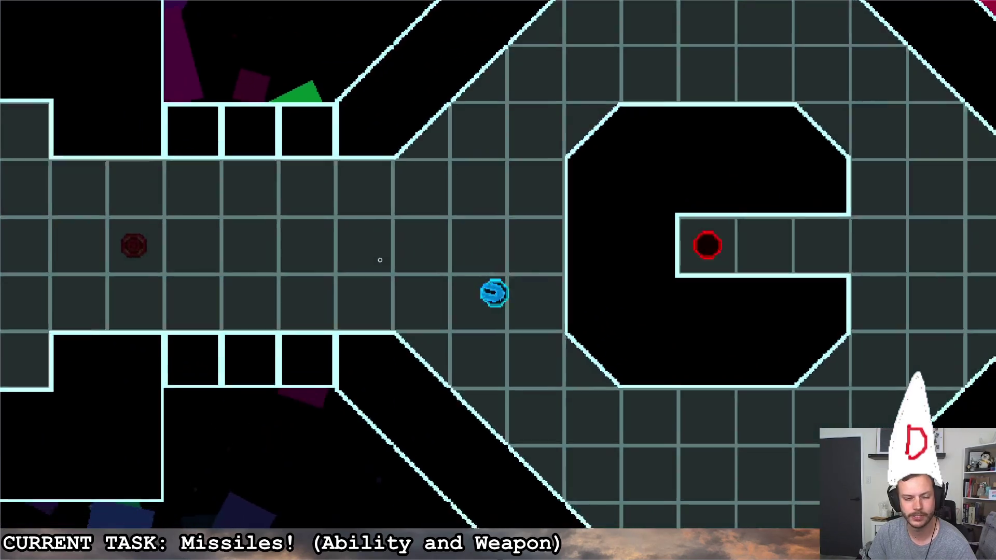
{"action": "key", "text": "a"}
{"action": "key", "text": "w"}
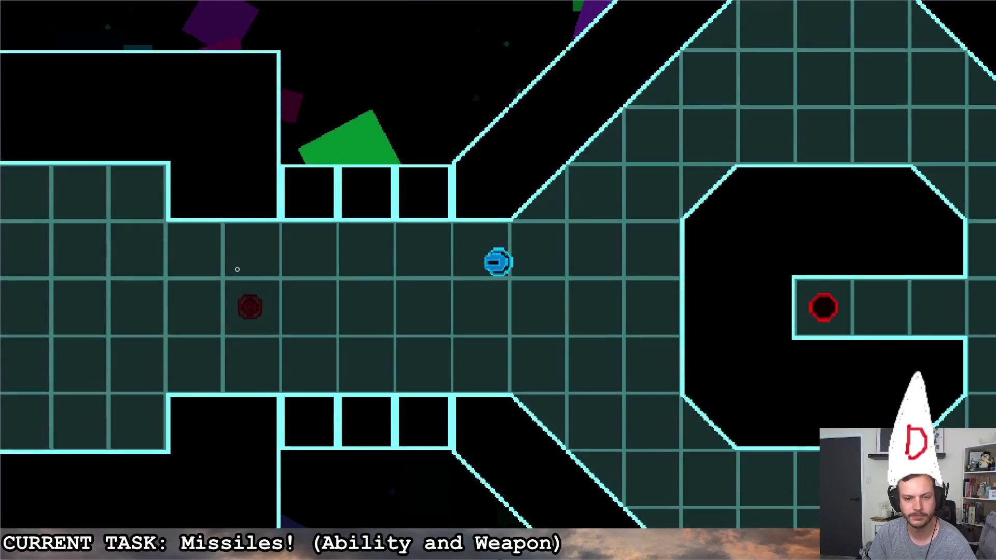
{"action": "key", "text": "a"}
{"action": "key", "text": "a"}
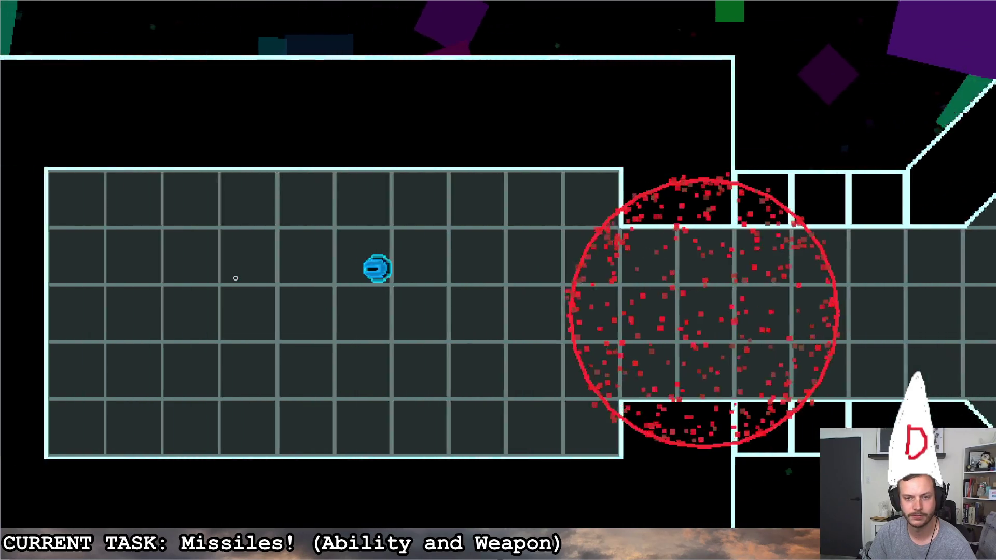
{"action": "key", "text": "d"}
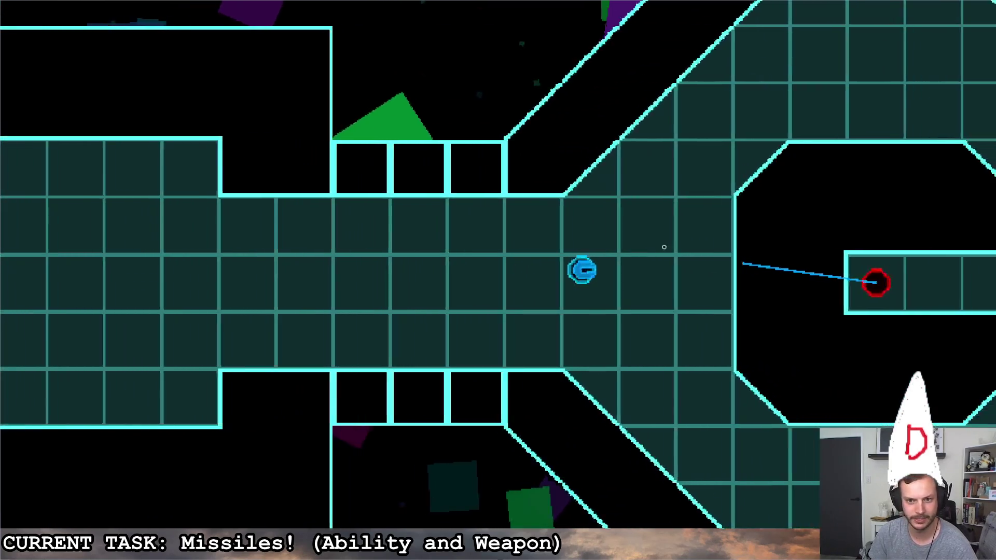
{"action": "key", "text": "a"}
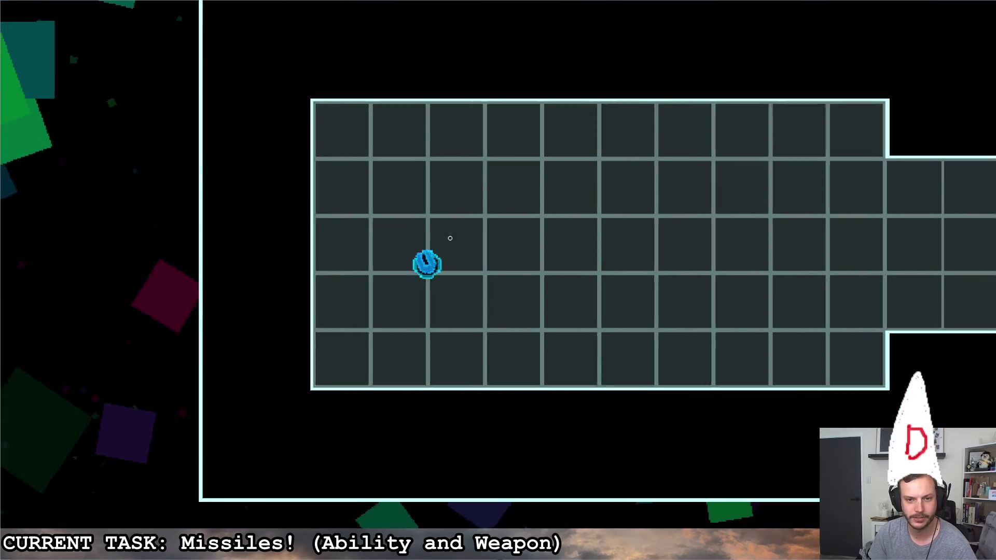
{"action": "key", "text": "d"}
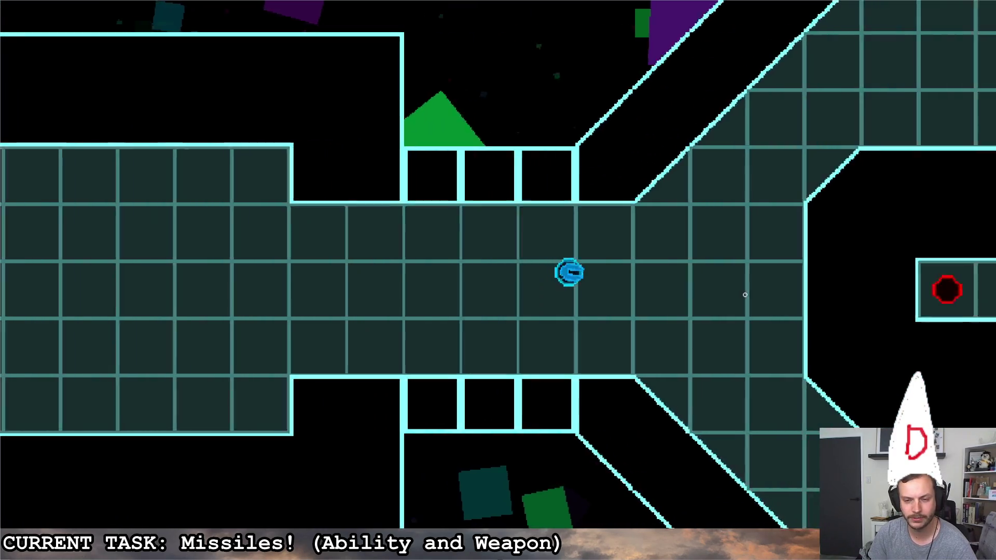
Fire at the red enemy while circling the octagon room, then dash back to the grid room
{"action": "key", "text": "a"}
{"action": "key", "text": "d"}
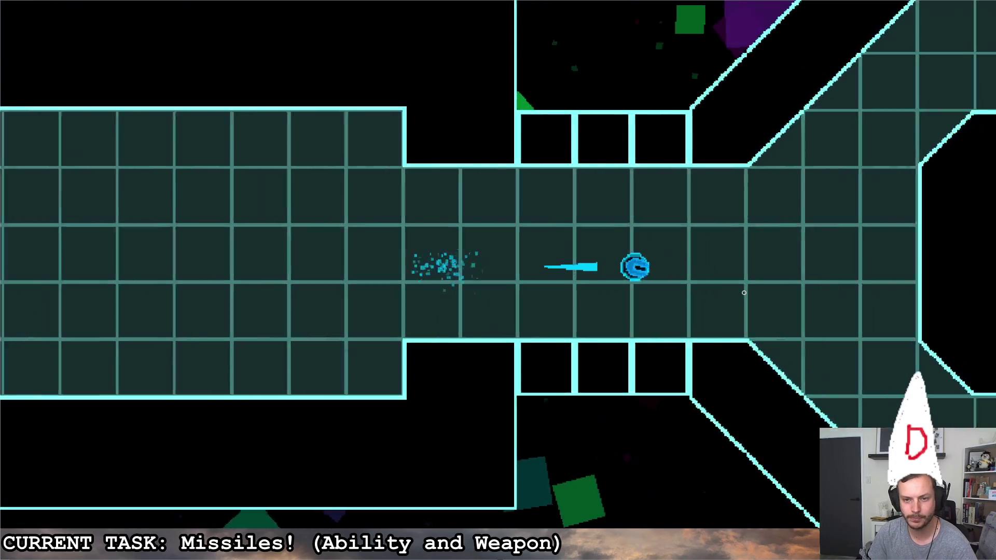
{"action": "key", "text": "d"}
{"action": "key", "text": "s"}
{"action": "key", "text": "w"}
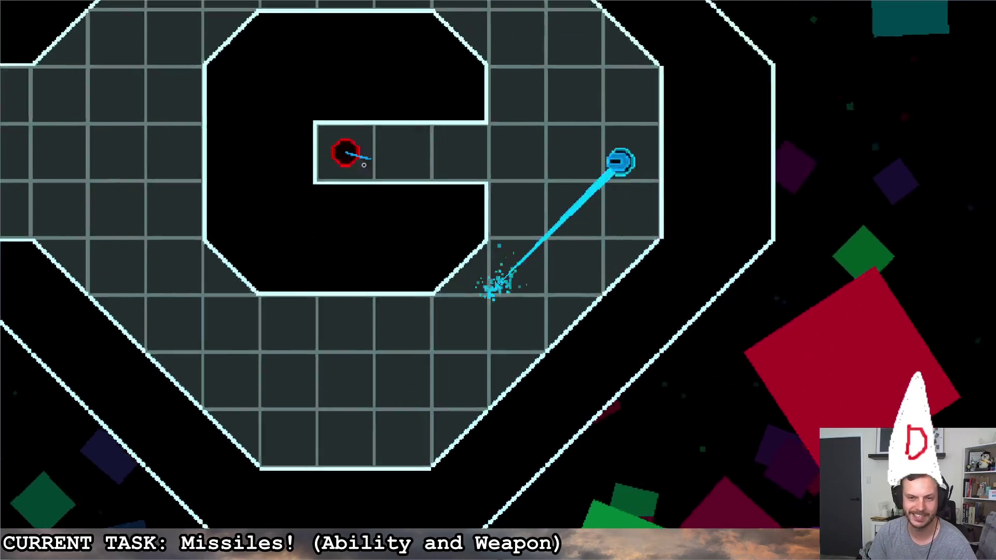
{"action": "key", "text": "w"}
{"action": "key", "text": "a"}
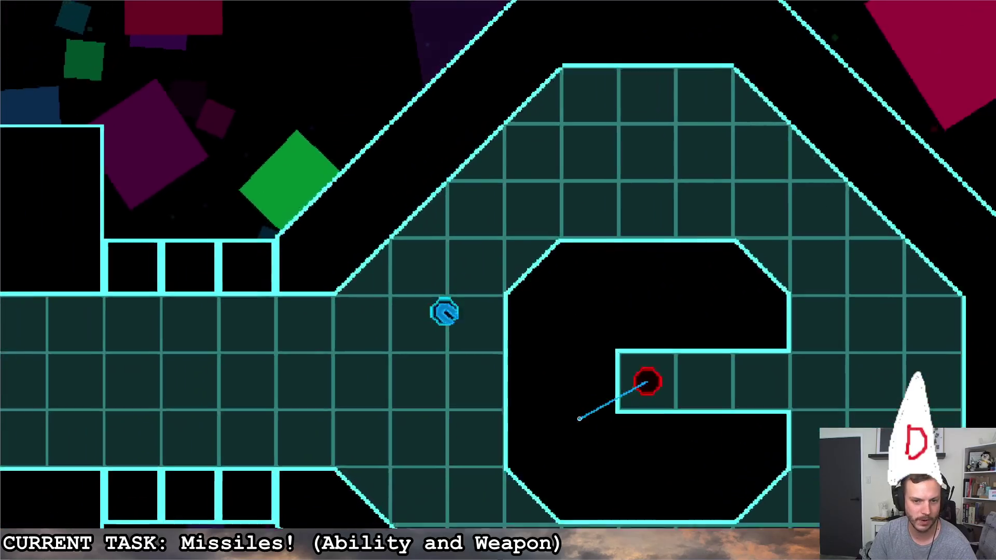
{"action": "key", "text": "a"}
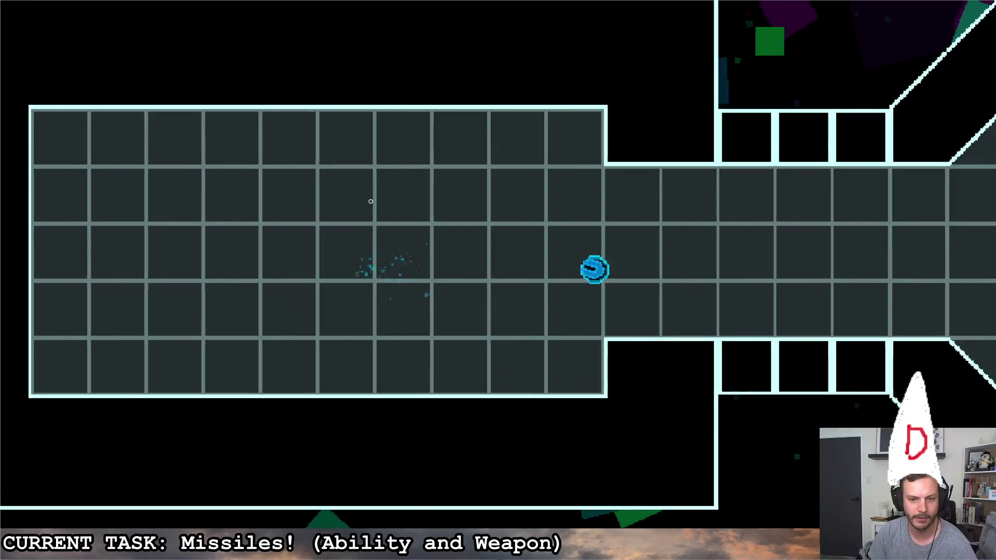
{"action": "key", "text": "d"}
{"action": "key", "text": "a"}
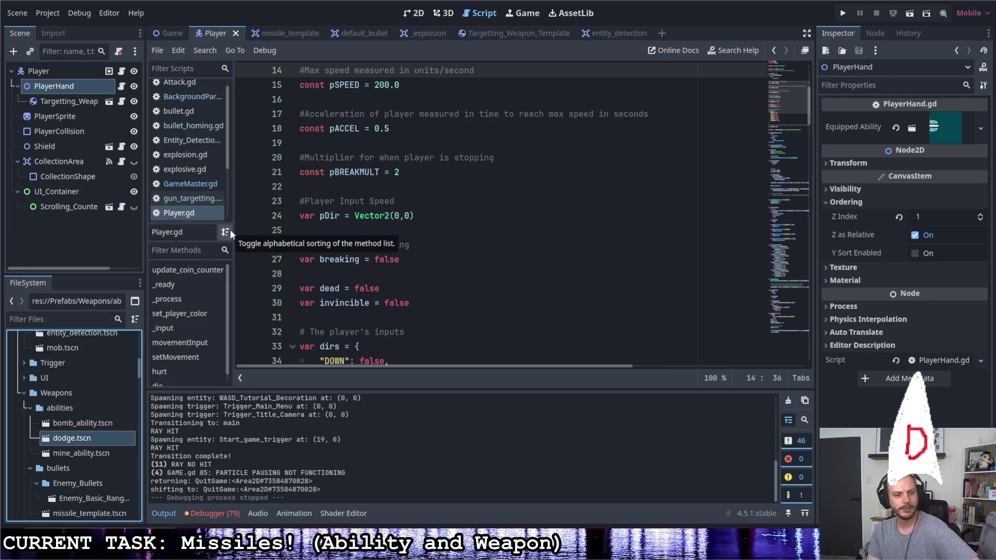
Scroll through Player.gd, then reopen the missile_template scene with its bullet_homing.gd script
{"action": "scroll", "coordinate": [116, 428], "scroll_direction": "down", "scroll_amount": 5}
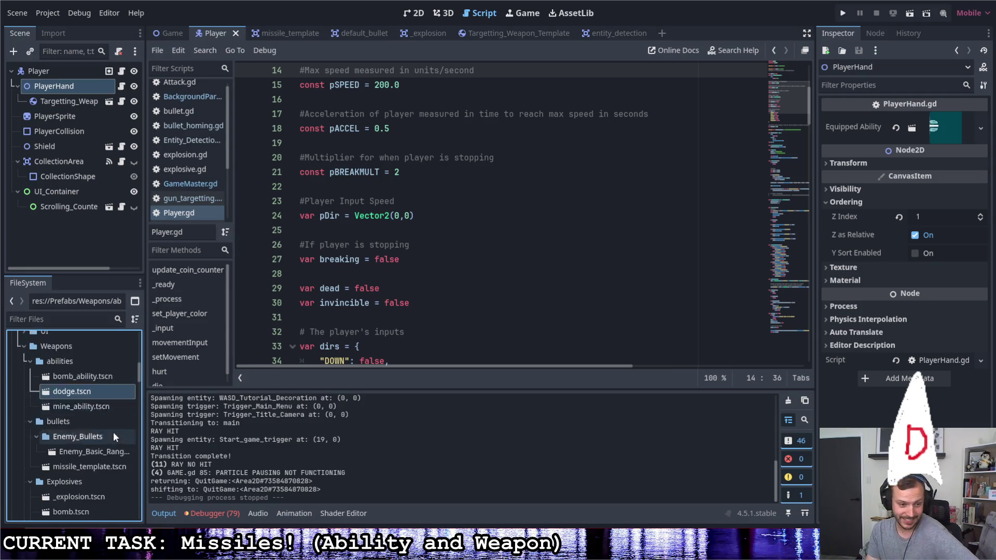
{"action": "scroll", "coordinate": [118, 422], "scroll_direction": "down", "scroll_amount": 3}
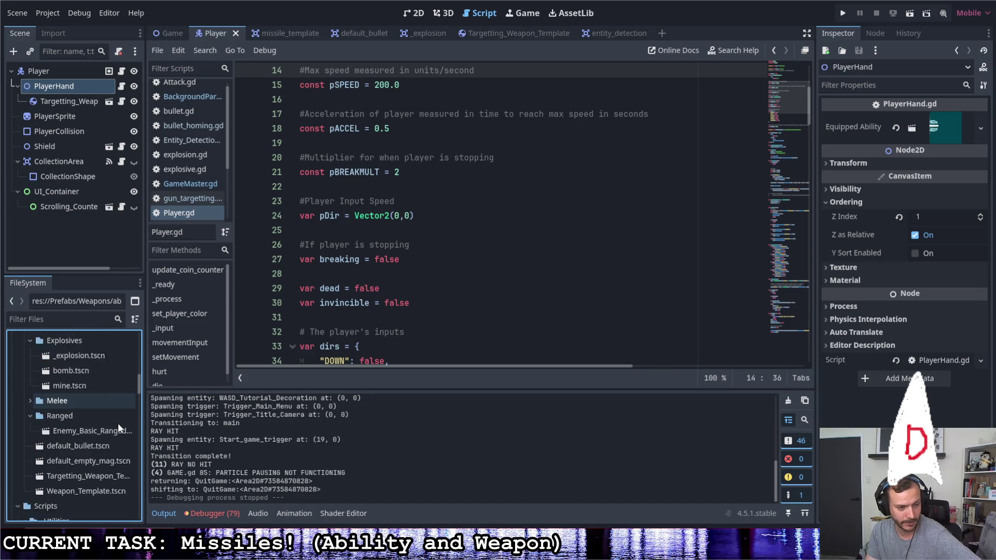
{"action": "scroll", "coordinate": [119, 419], "scroll_direction": "up", "scroll_amount": 5}
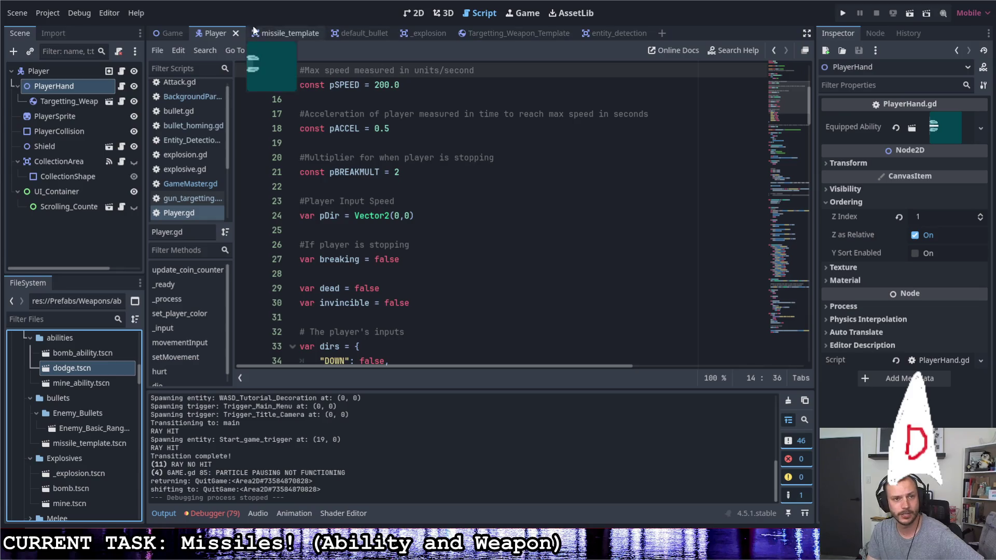
{"action": "left_click", "coordinate": [269, 32]}
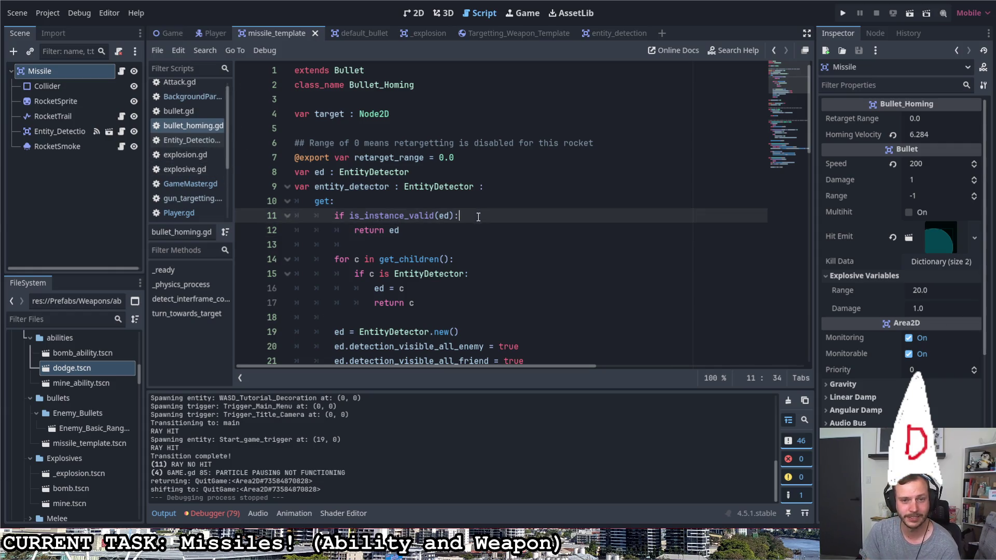
Review line 12 of bullet_homing.gd, then switch to the Twitch browser window
{"action": "left_click", "coordinate": [483, 233]}
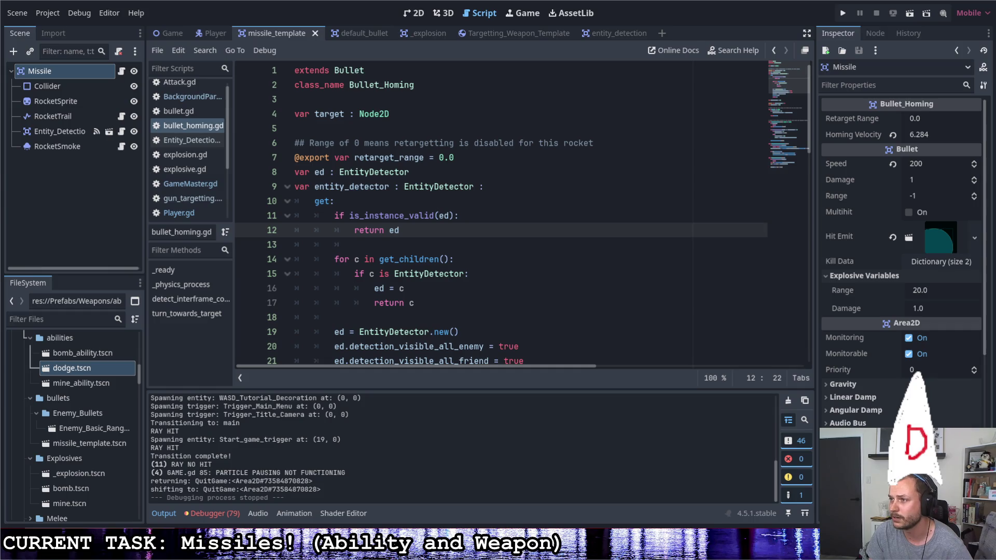
{"action": "key", "text": "alt+Tab"}
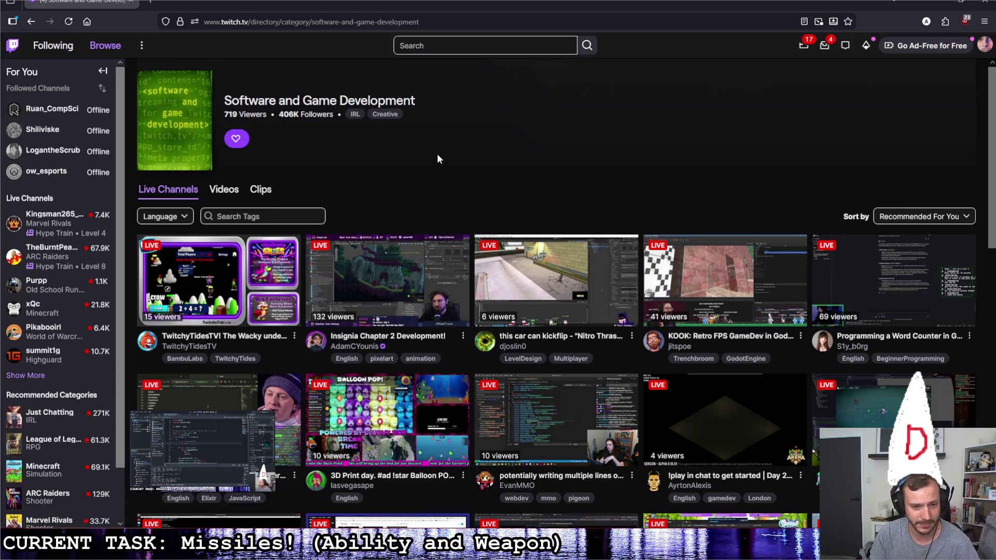
Sort Software and Game Development channels by Viewers (Low to High) and scroll through the results
{"action": "left_click", "coordinate": [927, 217]}
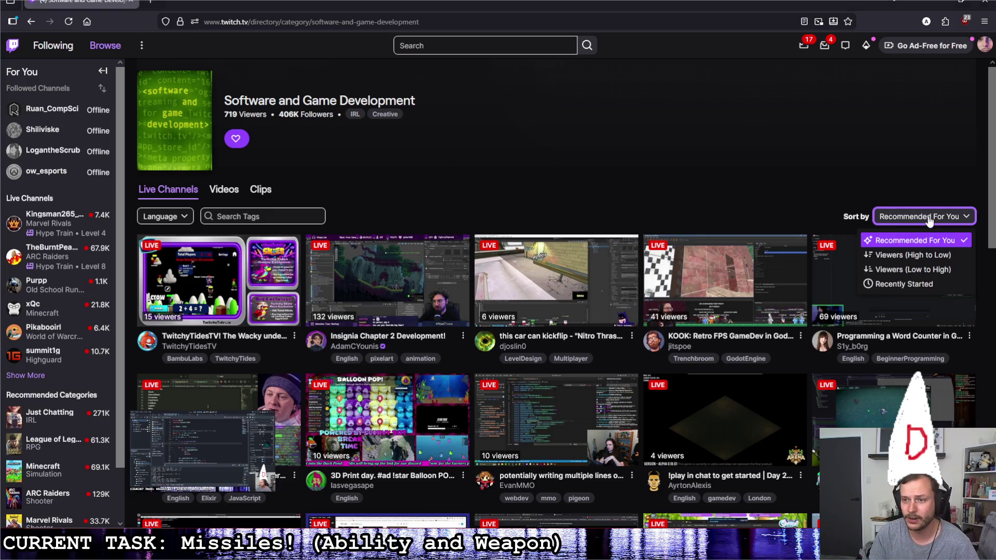
{"action": "left_click", "coordinate": [913, 269]}
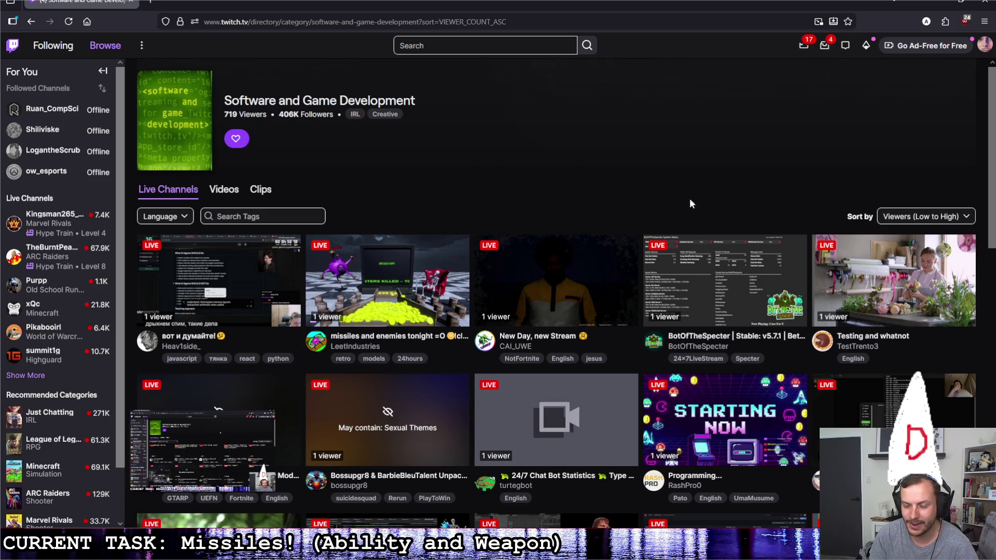
{"action": "scroll", "coordinate": [691, 200], "scroll_direction": "down", "scroll_amount": 1}
{"action": "scroll", "coordinate": [680, 187], "scroll_direction": "down", "scroll_amount": 3}
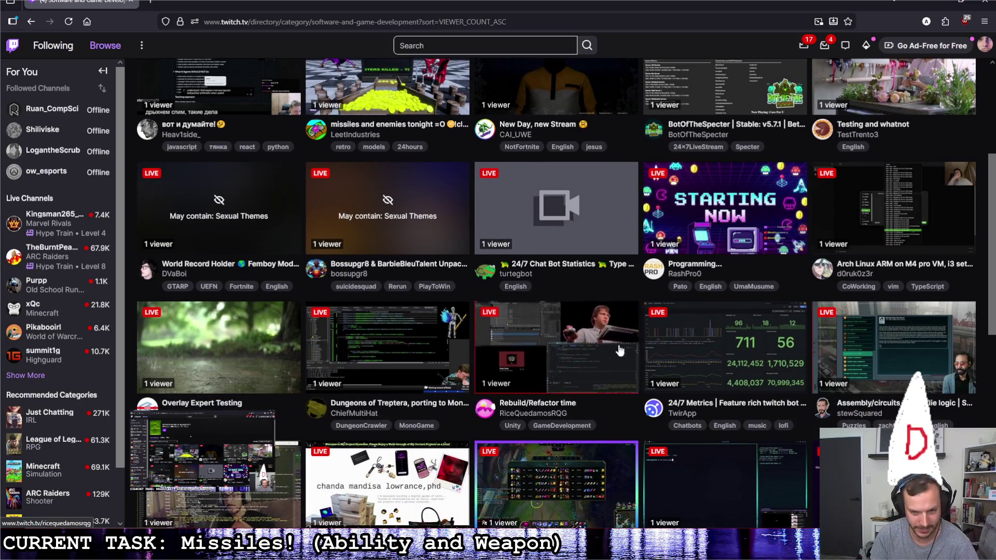
{"action": "scroll", "coordinate": [616, 357], "scroll_direction": "down", "scroll_amount": 1}
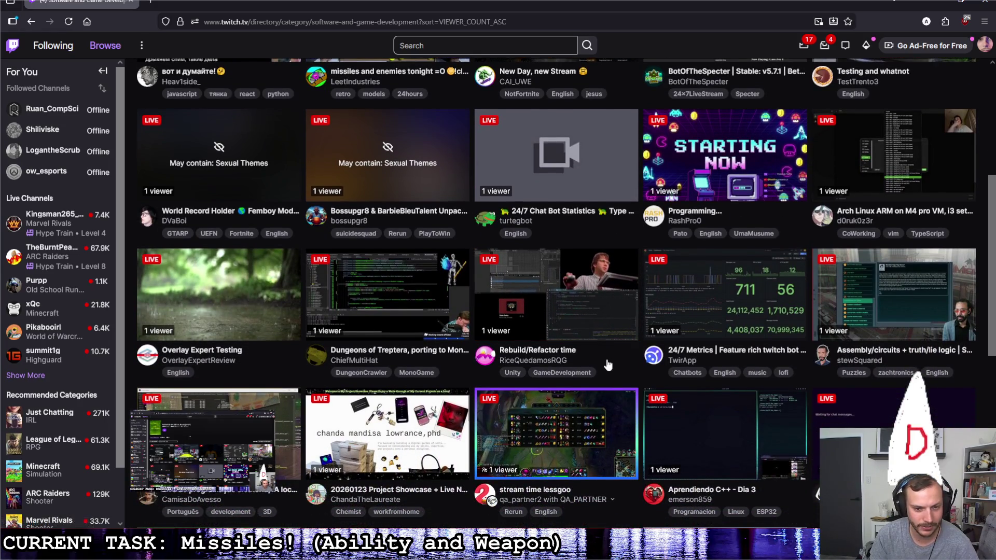
{"action": "scroll", "coordinate": [604, 356], "scroll_direction": "down", "scroll_amount": 2}
{"action": "scroll", "coordinate": [604, 359], "scroll_direction": "down", "scroll_amount": 1}
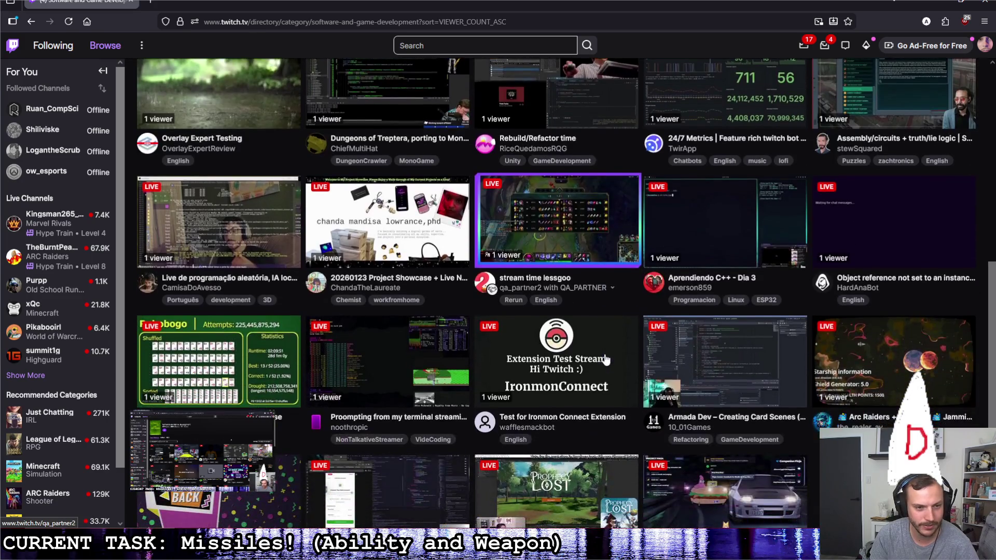
{"action": "scroll", "coordinate": [604, 357], "scroll_direction": "up", "scroll_amount": 1}
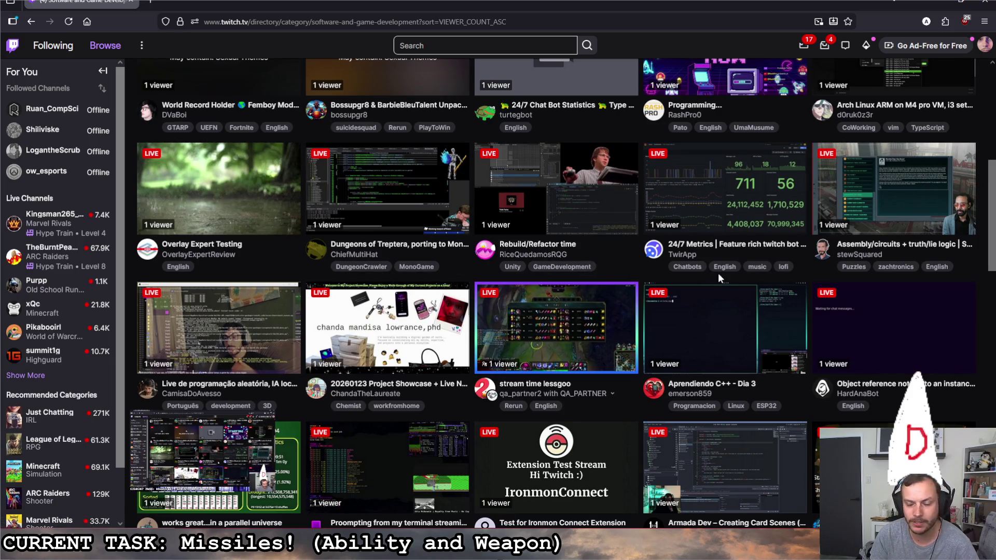
{"action": "scroll", "coordinate": [674, 363], "scroll_direction": "down", "scroll_amount": 3}
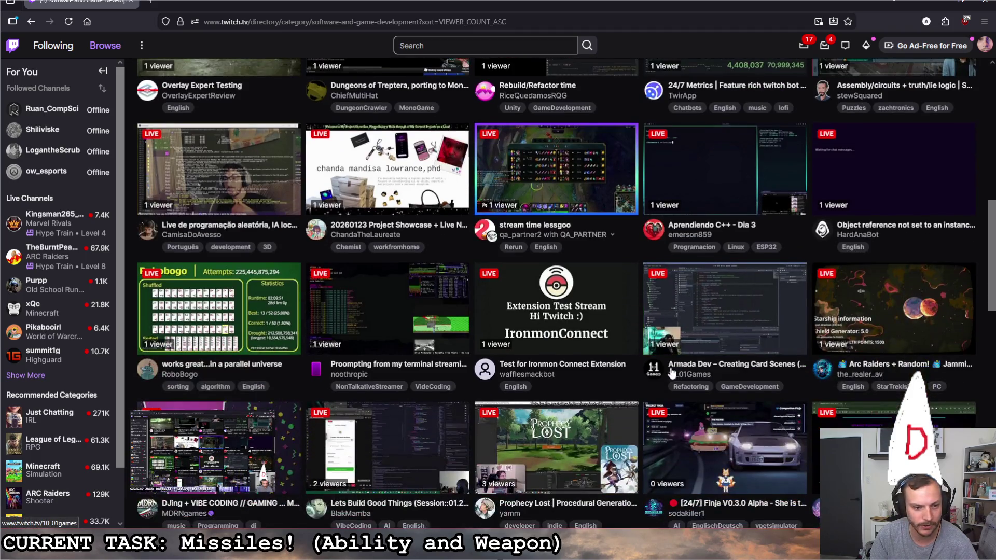